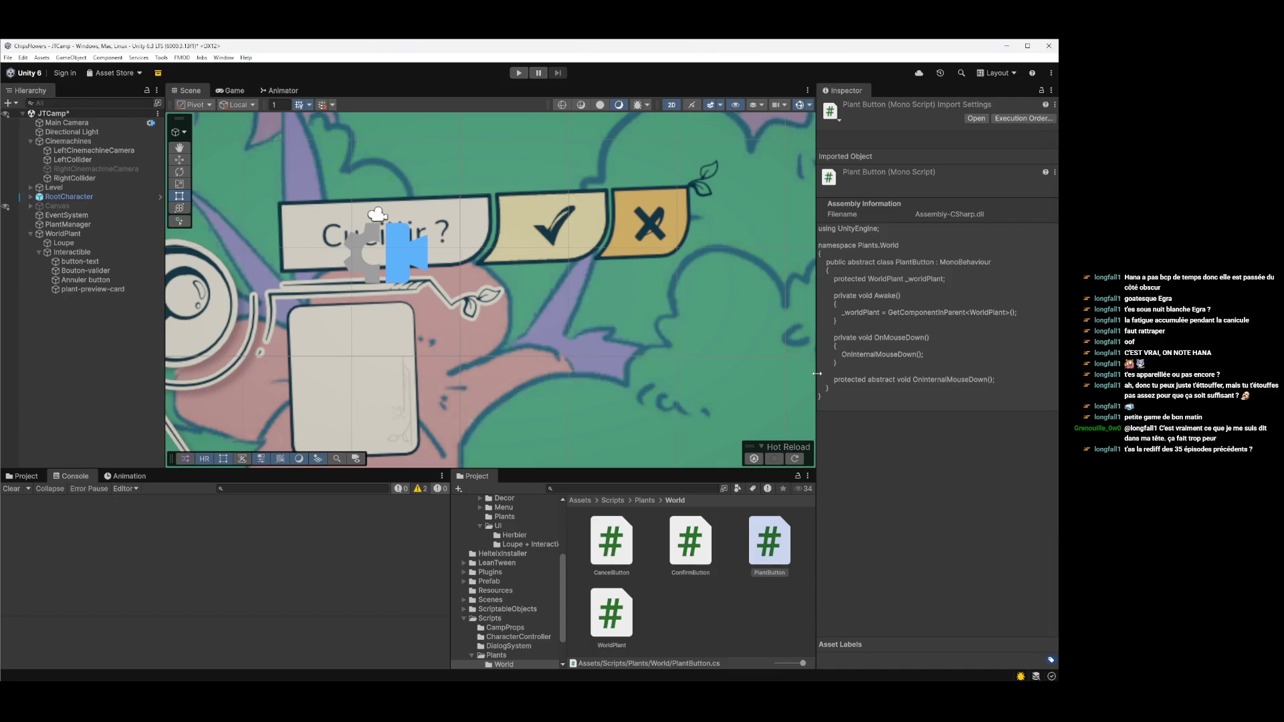
- Attach the ConfirmButton script to the Bouton-valider object
left_click(107, 275)
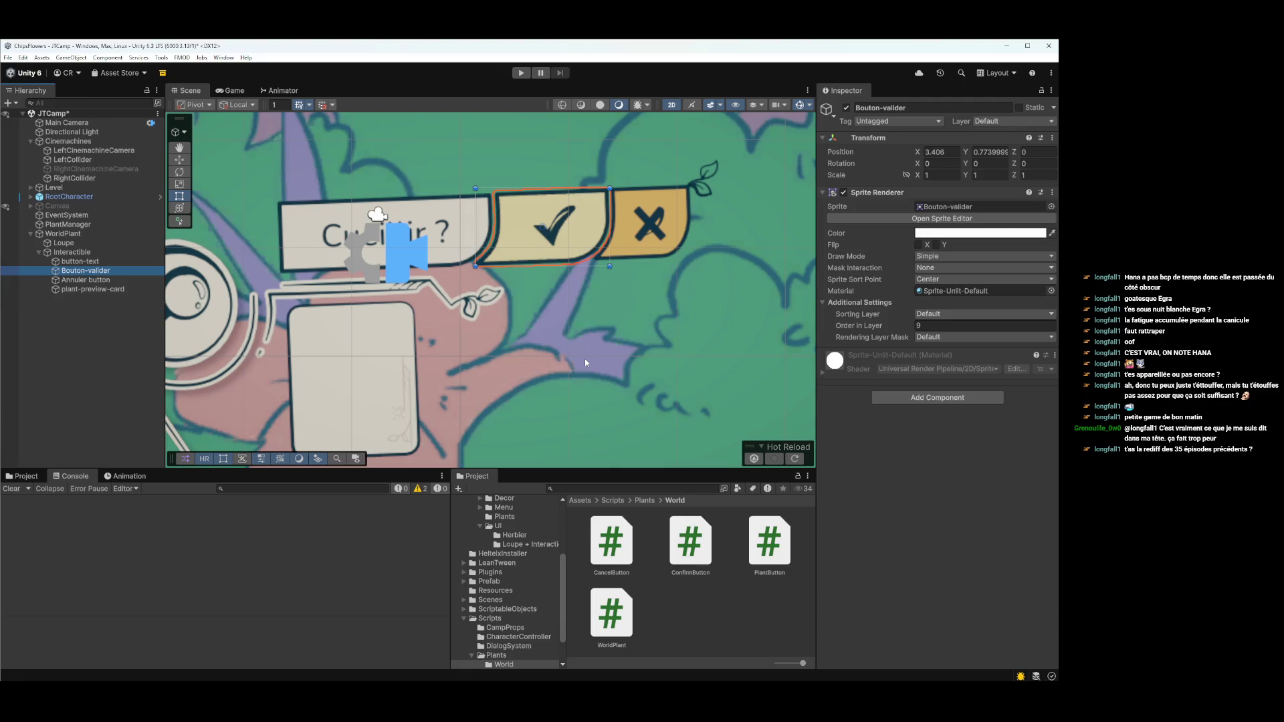
left_click(679, 470)
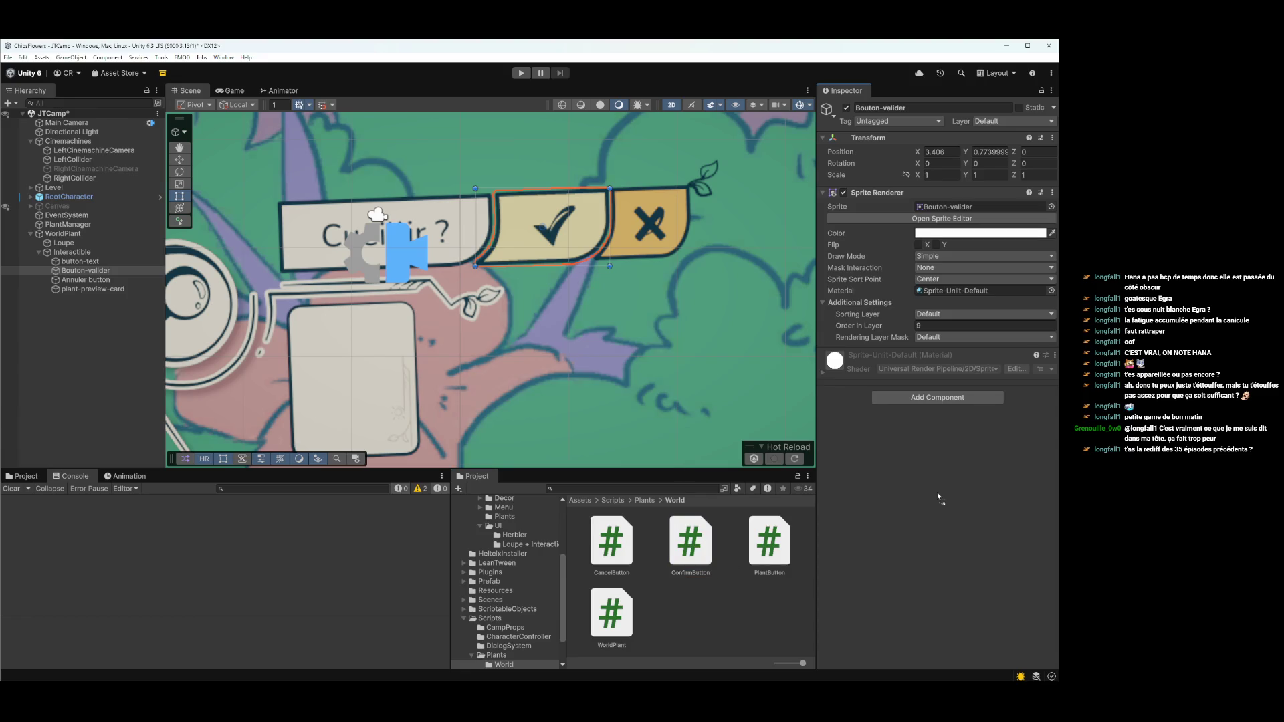
left_click_drag(937, 492, 937, 492)
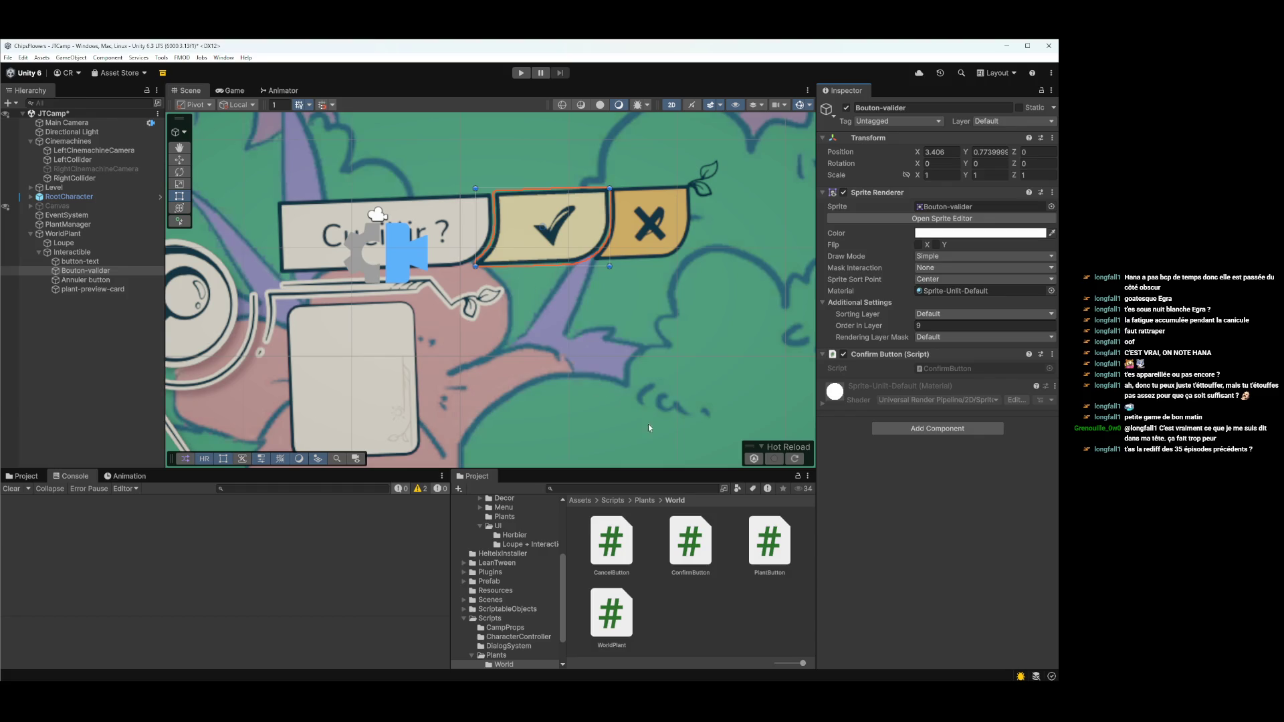
- Add the CancelButton script to the Annuler button object
left_click(86, 280)
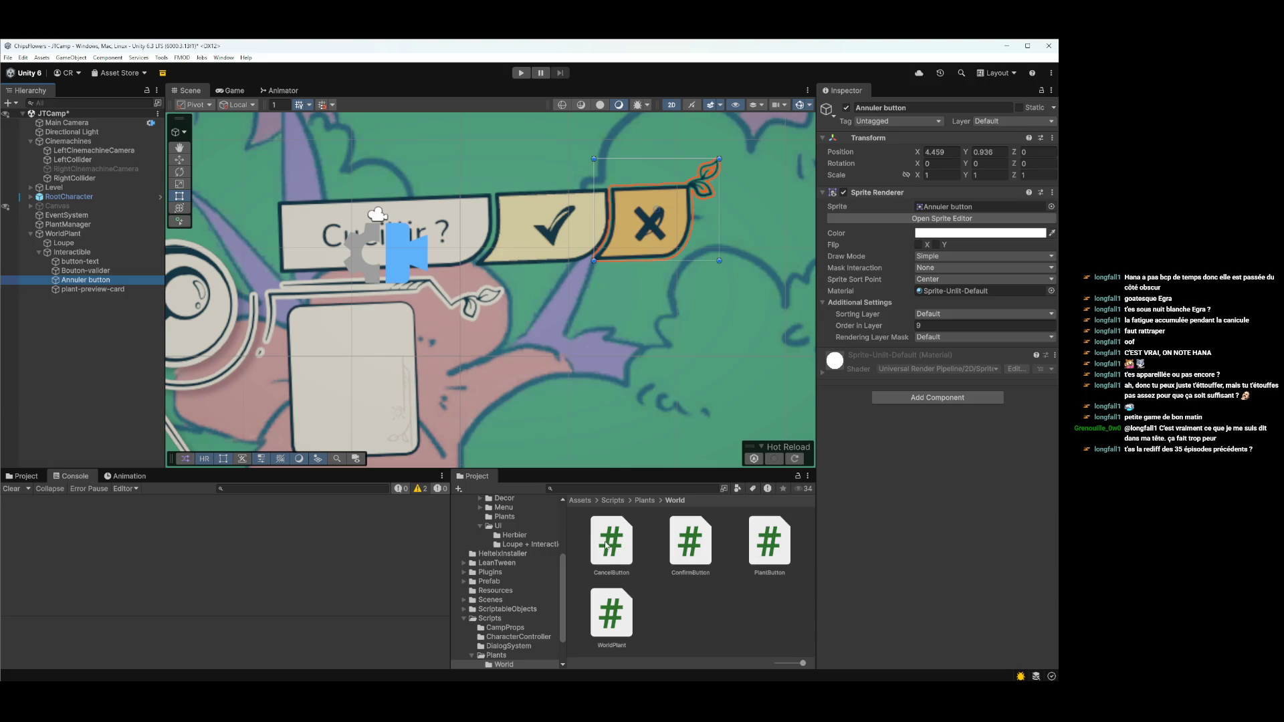
mouse_move(607, 545)
left_mouse_down()
mouse_move(961, 539)
mouse_move(858, 502)
left_mouse_up()
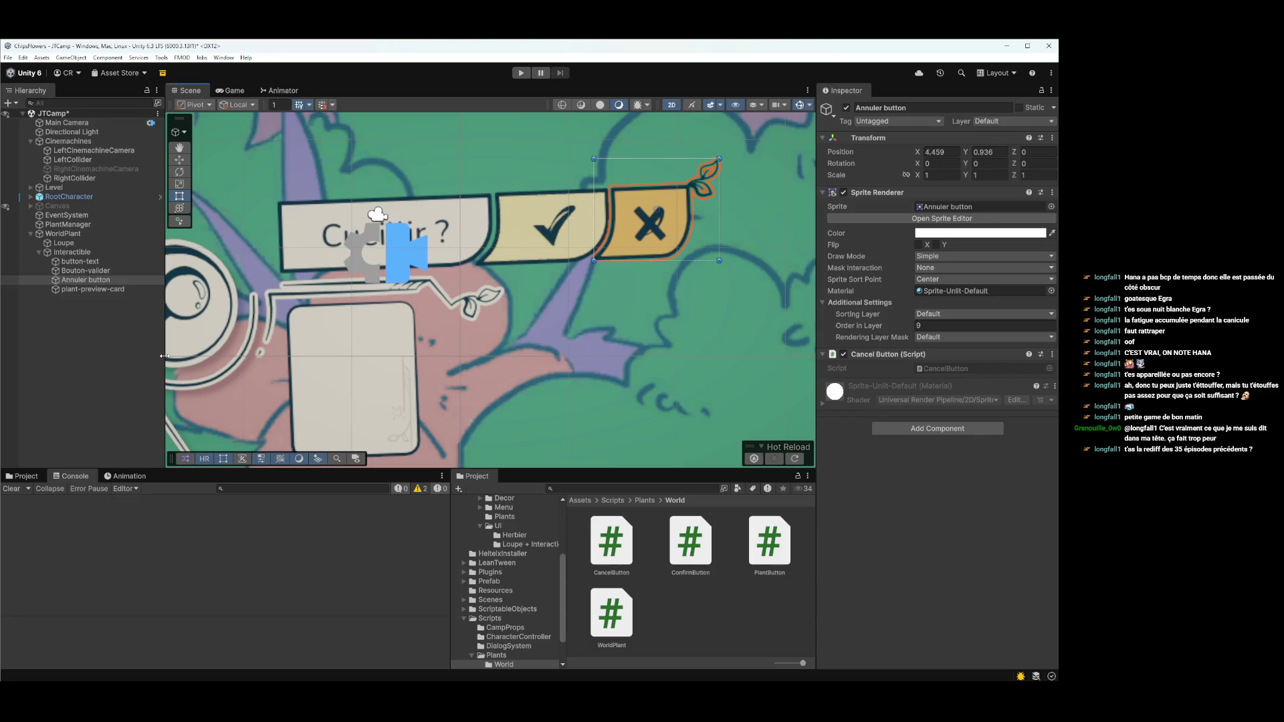
left_click(816, 325)
scroll(575, 326, "down", 2)
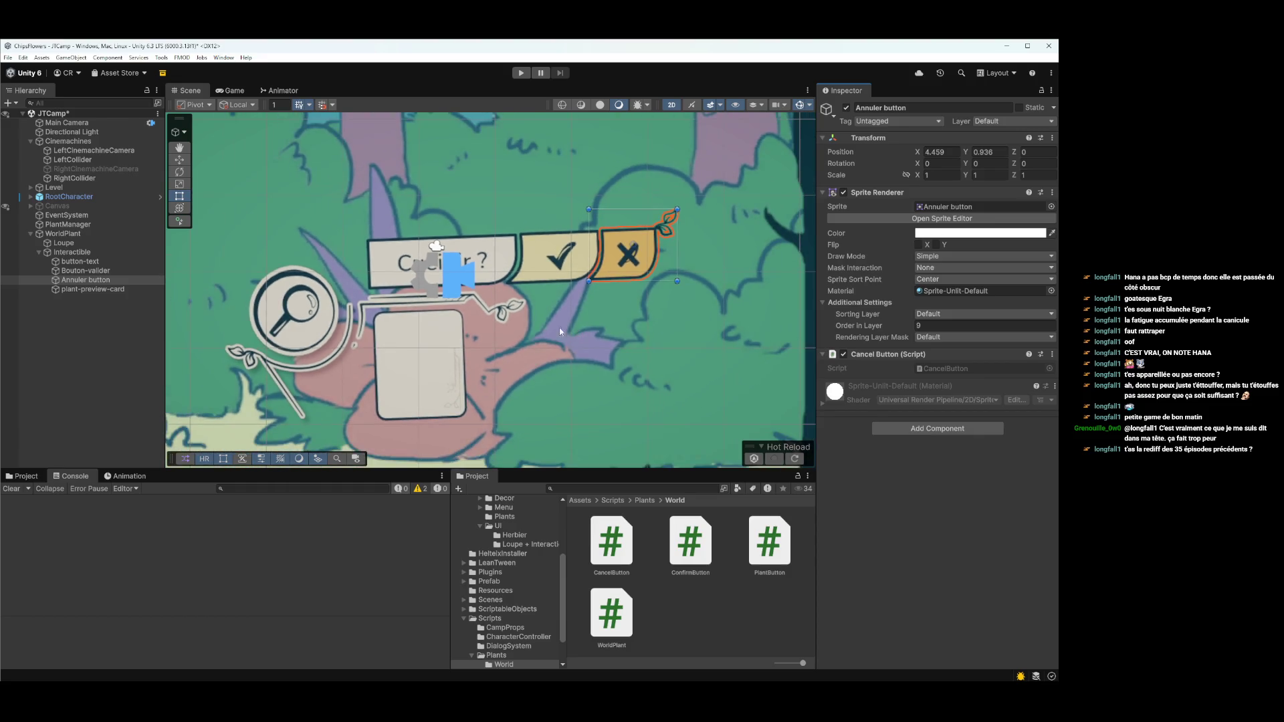
mouse_move(484, 335)
left_mouse_down()
mouse_move(642, 293)
mouse_move(521, 337)
left_mouse_up()
key("t")
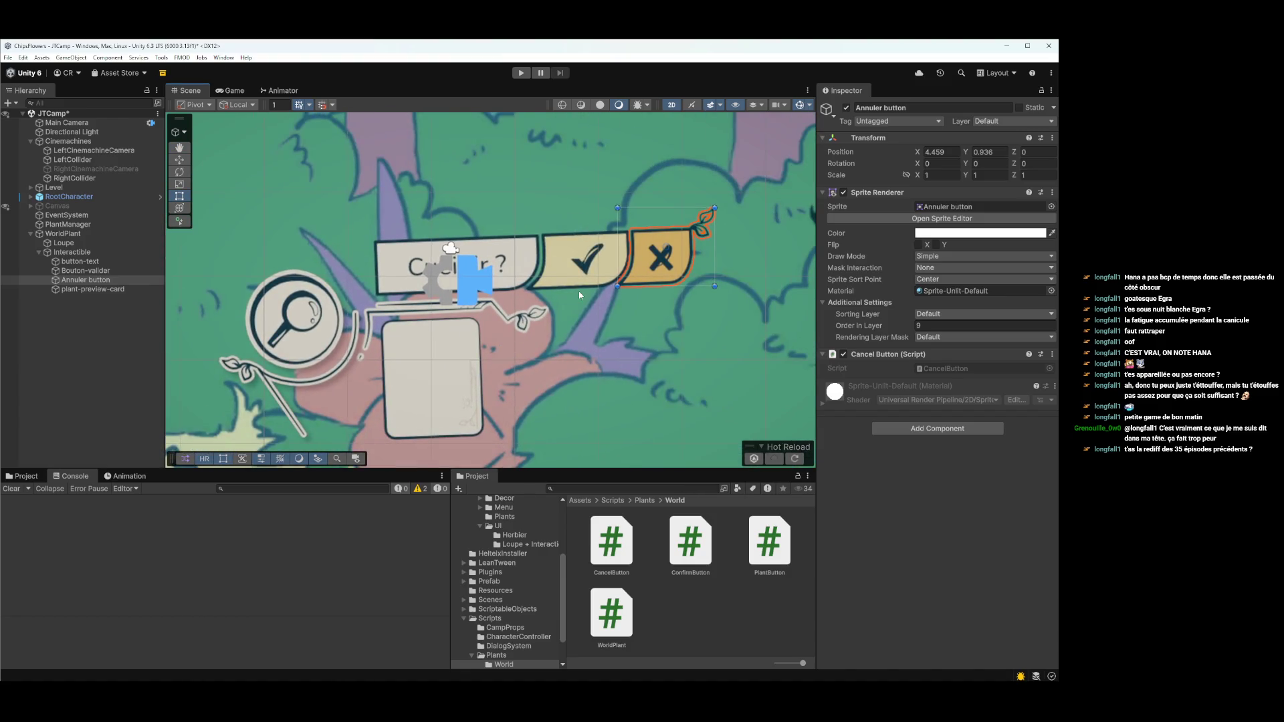
scroll(591, 306, "up", 1)
scroll(591, 307, "down", 1)
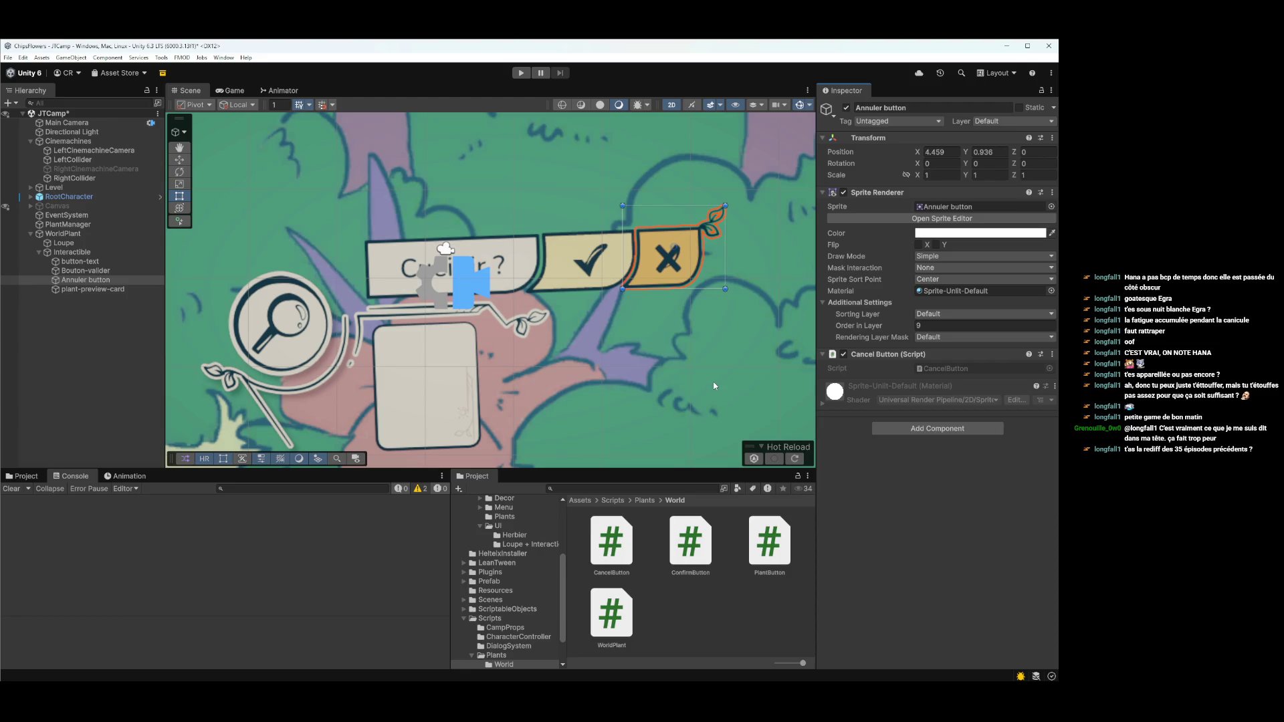
left_click_drag(622, 341, 604, 354)
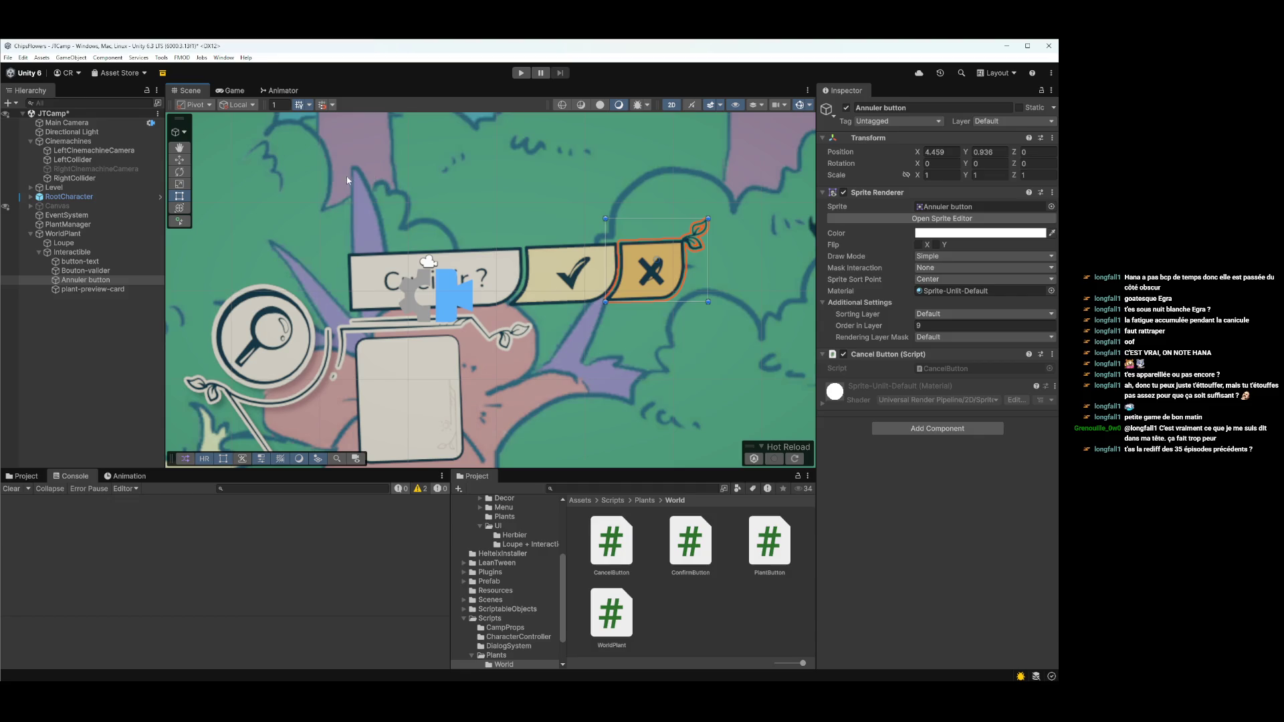
key("ctrl+p")
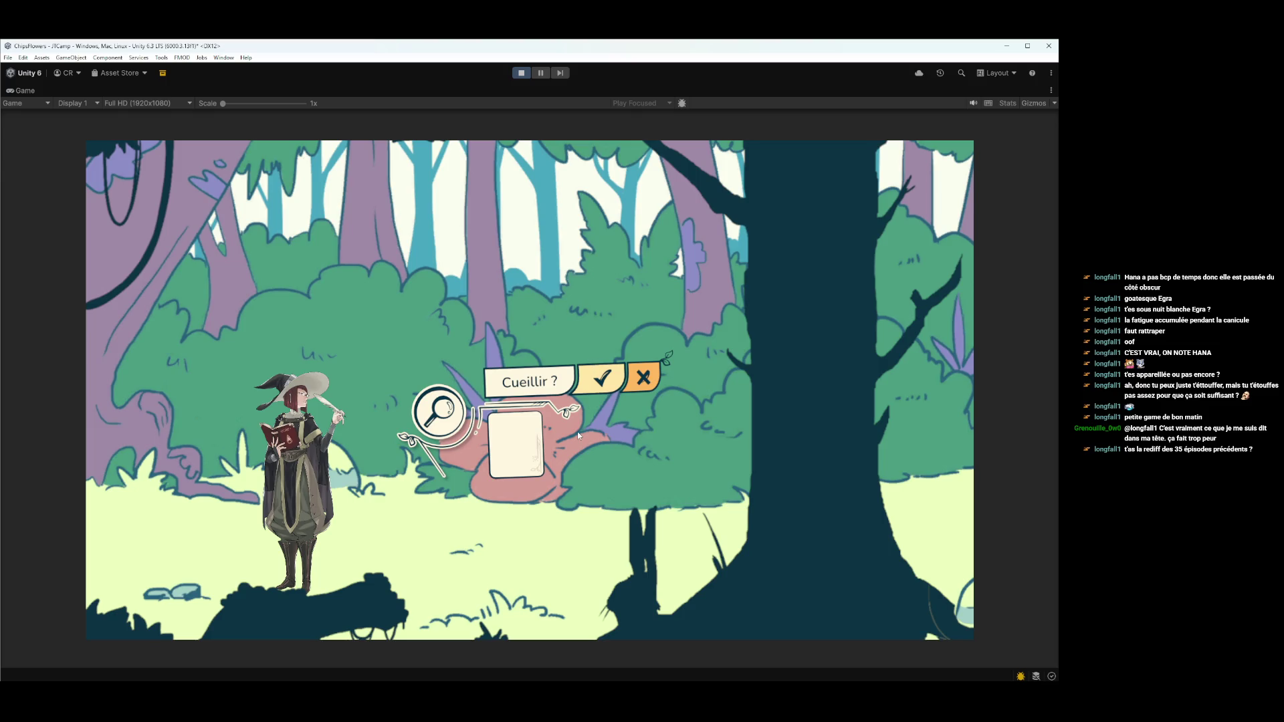
- Walk the character back and forth past the pink flower, then stop the game
key("Right")
key("Left")
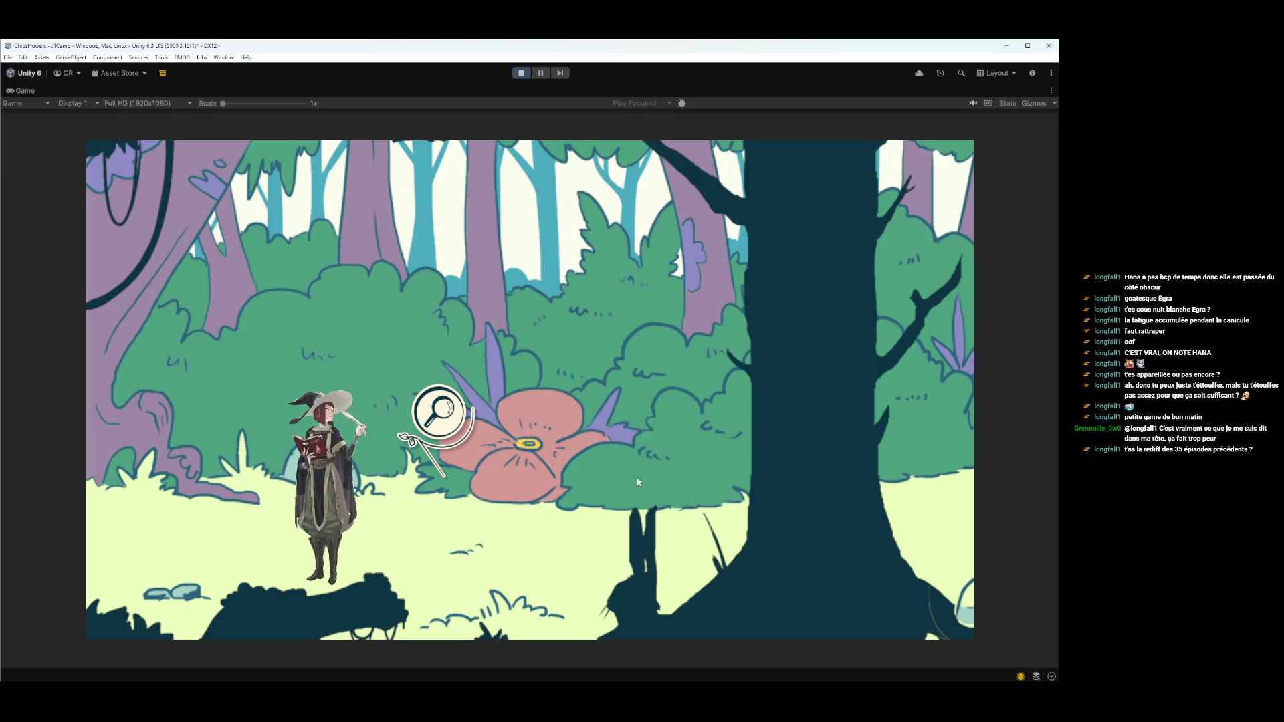
key("Right")
key("Left")
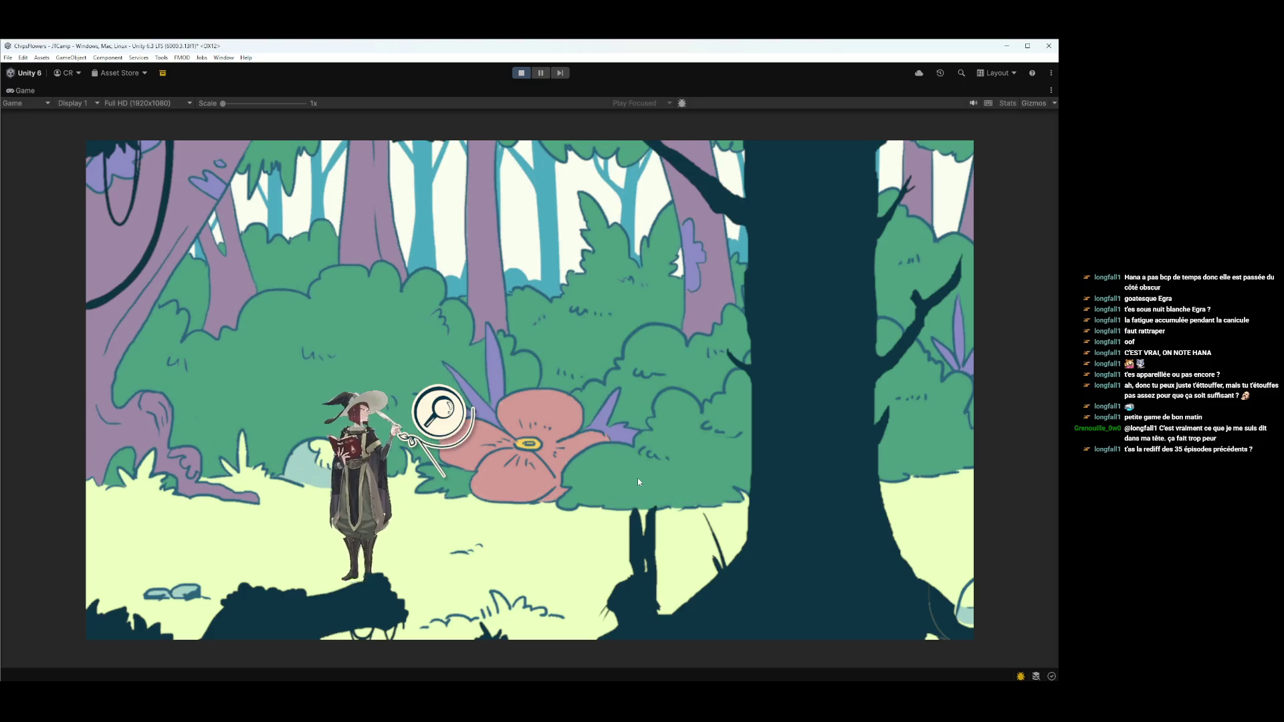
key("Right")
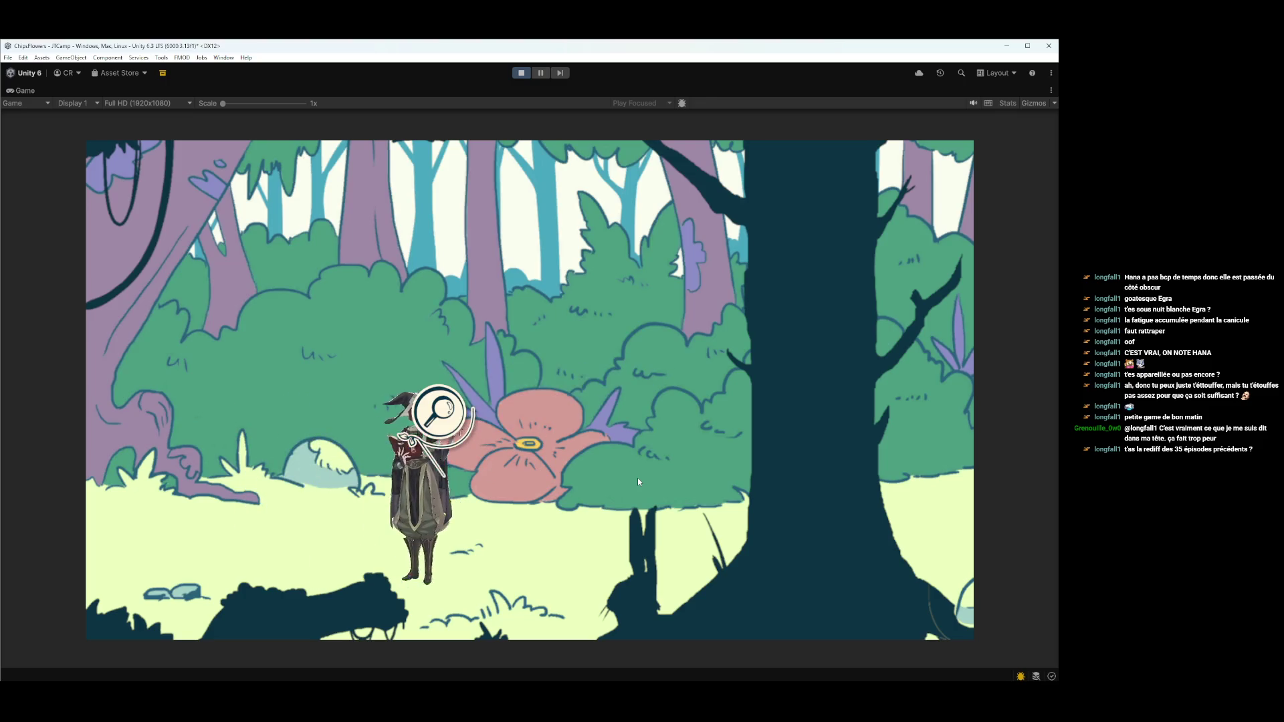
key("Right")
key("Left")
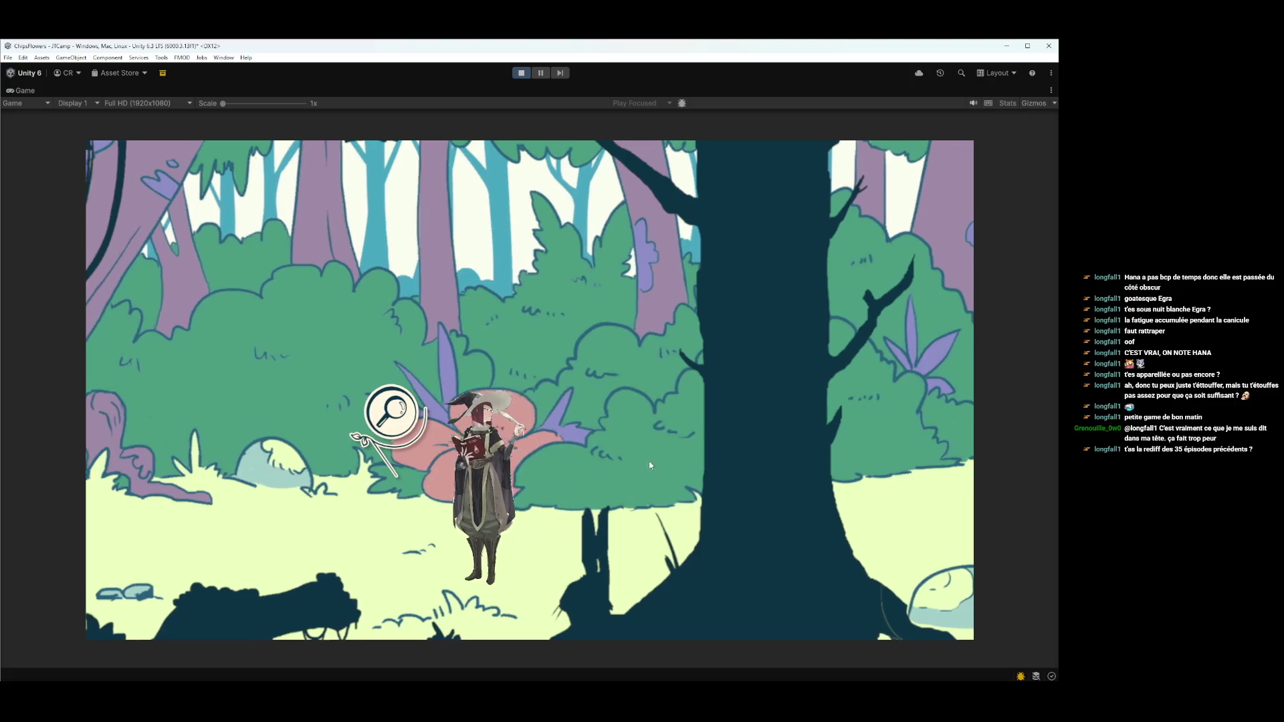
left_click(521, 73)
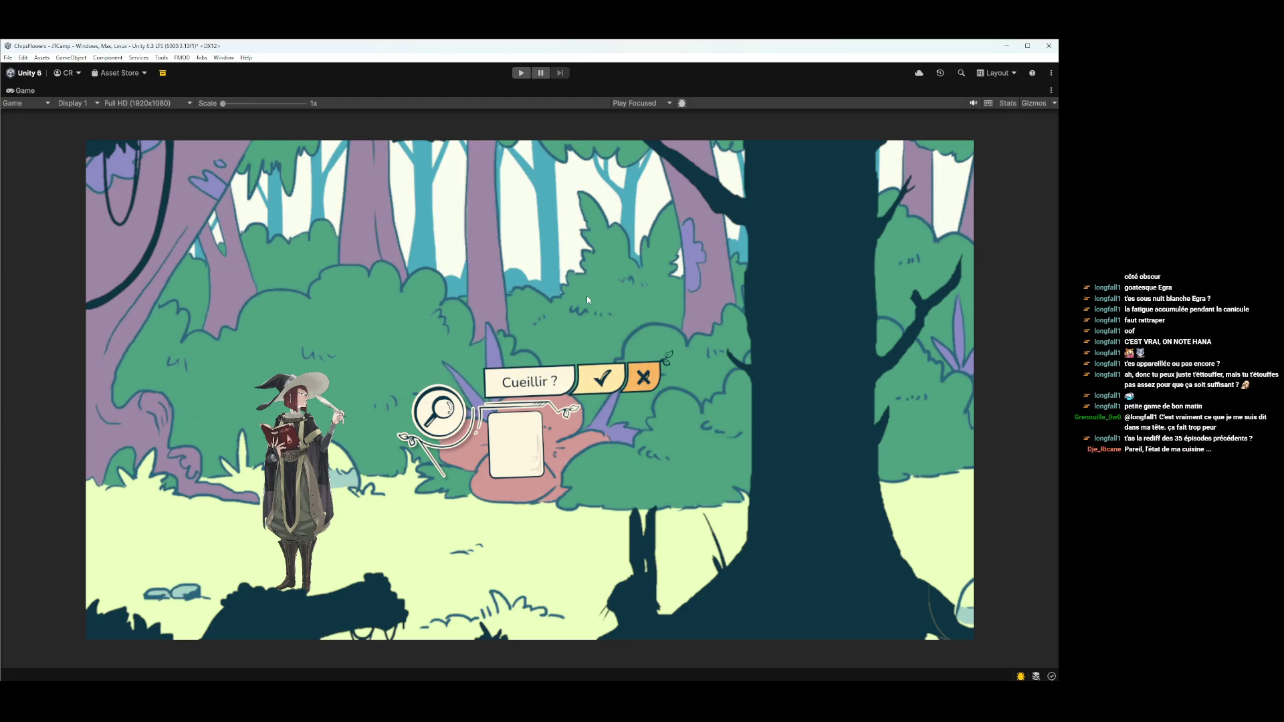
- Restart the game and test the confirm and cancel buttons on the Cueillir prompt
key("ctrl+p")
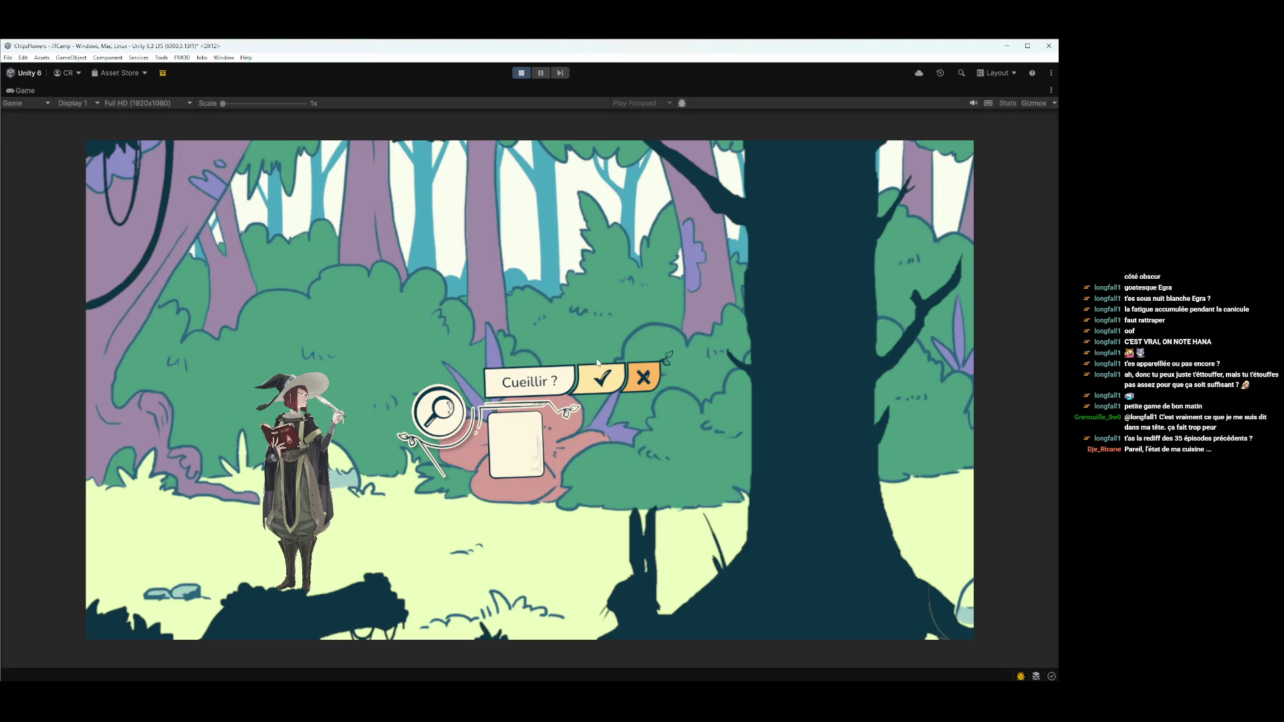
left_click(598, 365)
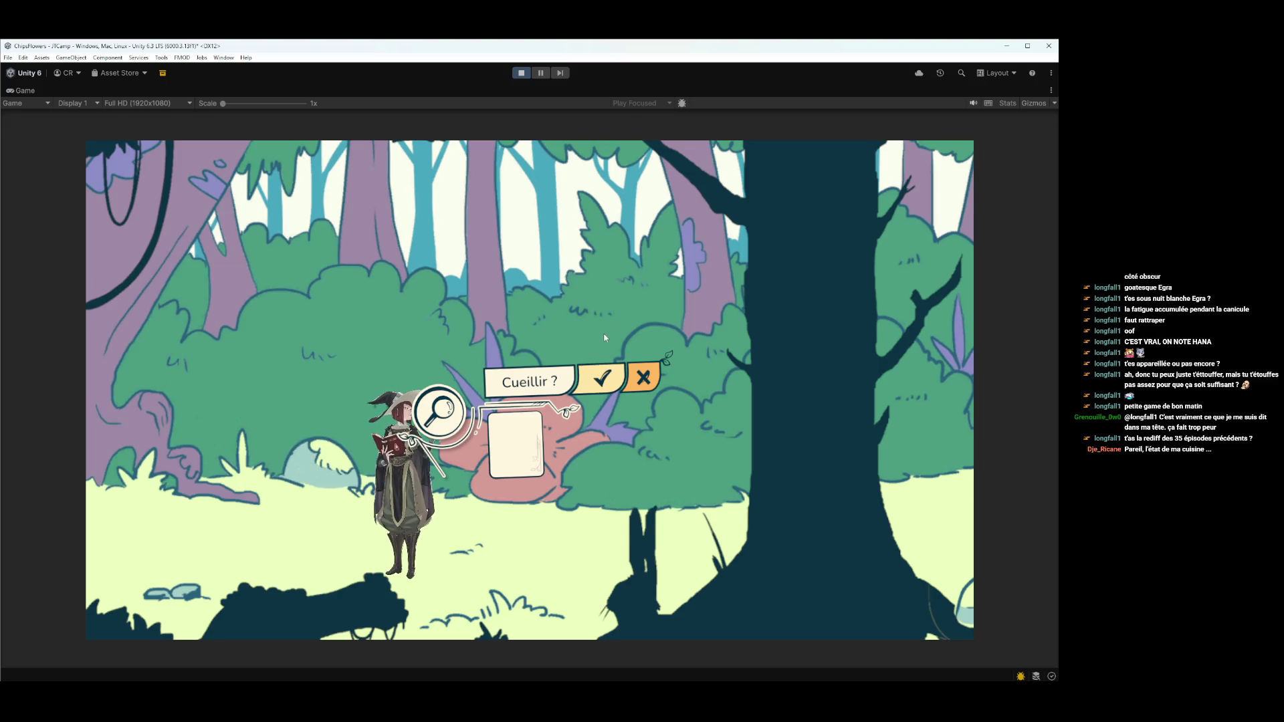
left_click(602, 401)
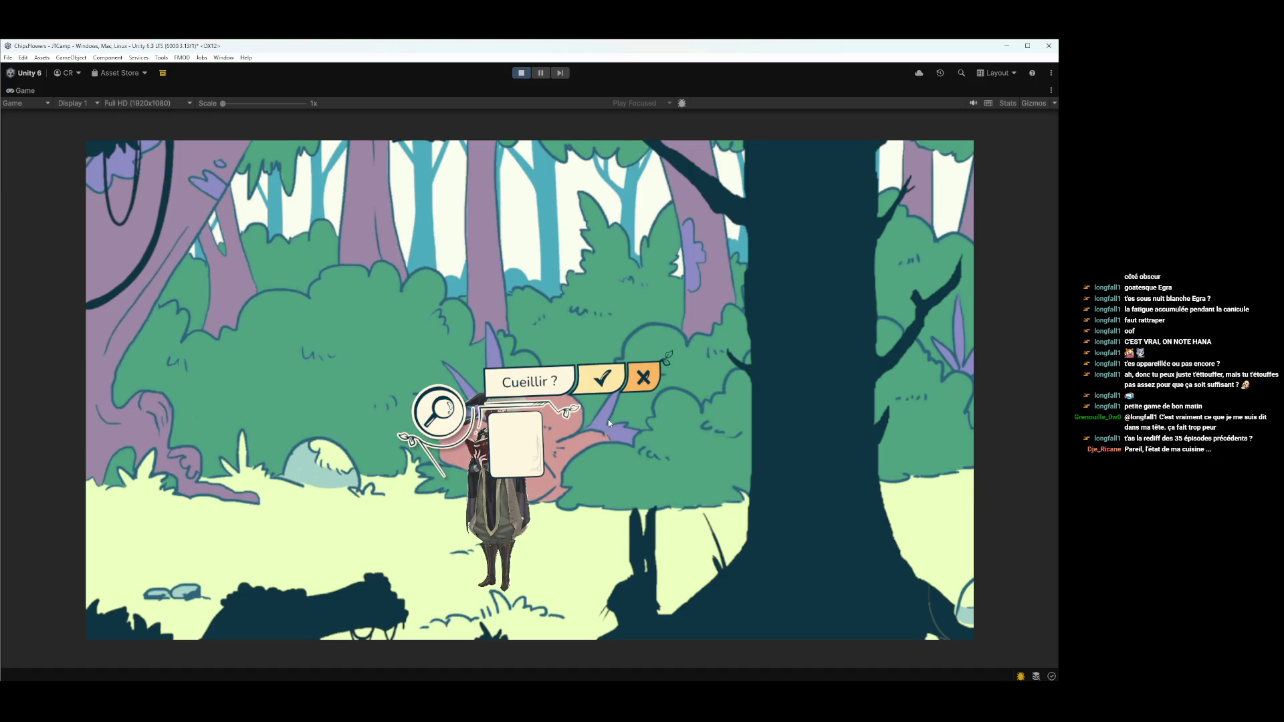
left_click(641, 380)
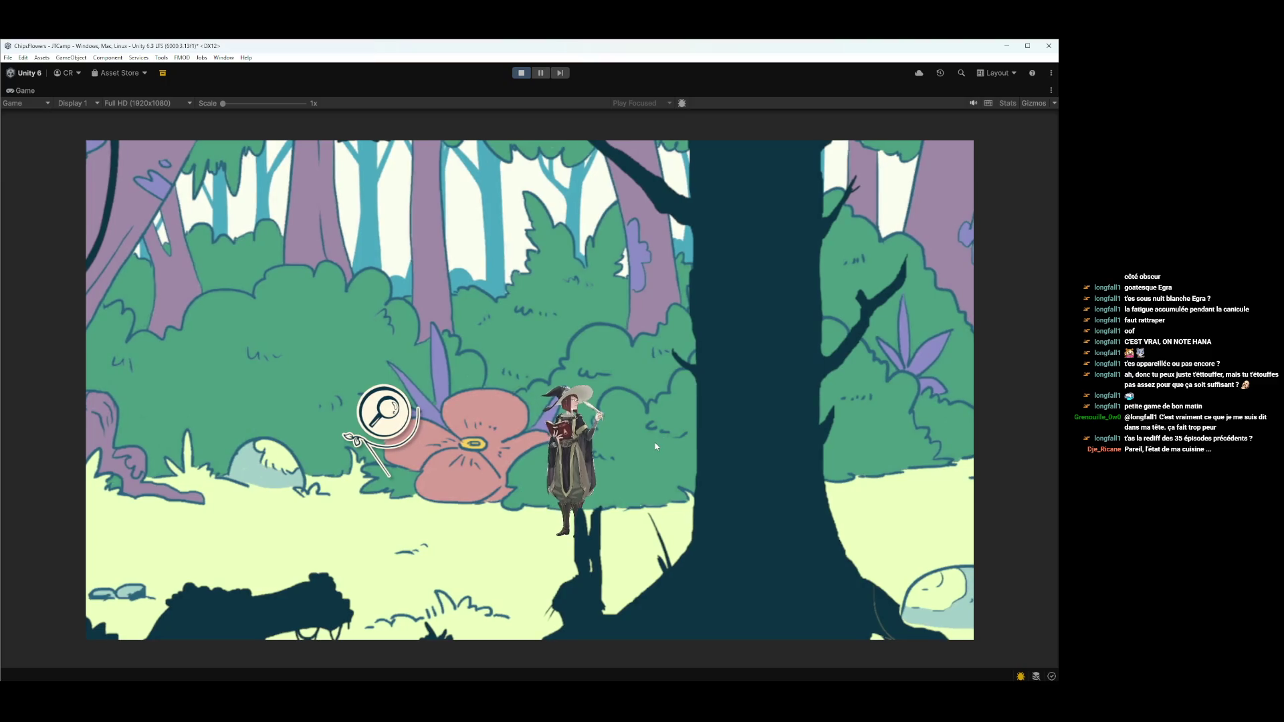
- Walk the witch back to the flower, confirm the harvest, and restore the editor layout
key("Left")
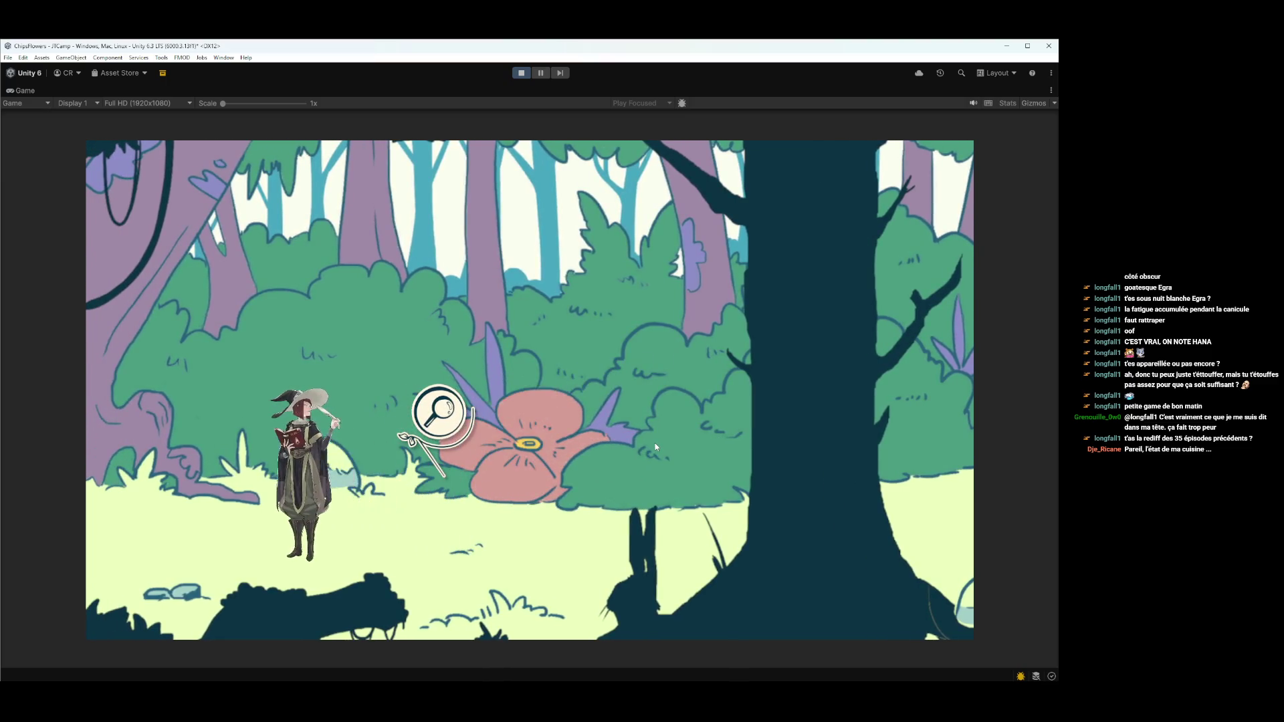
key("Right")
key("Right")
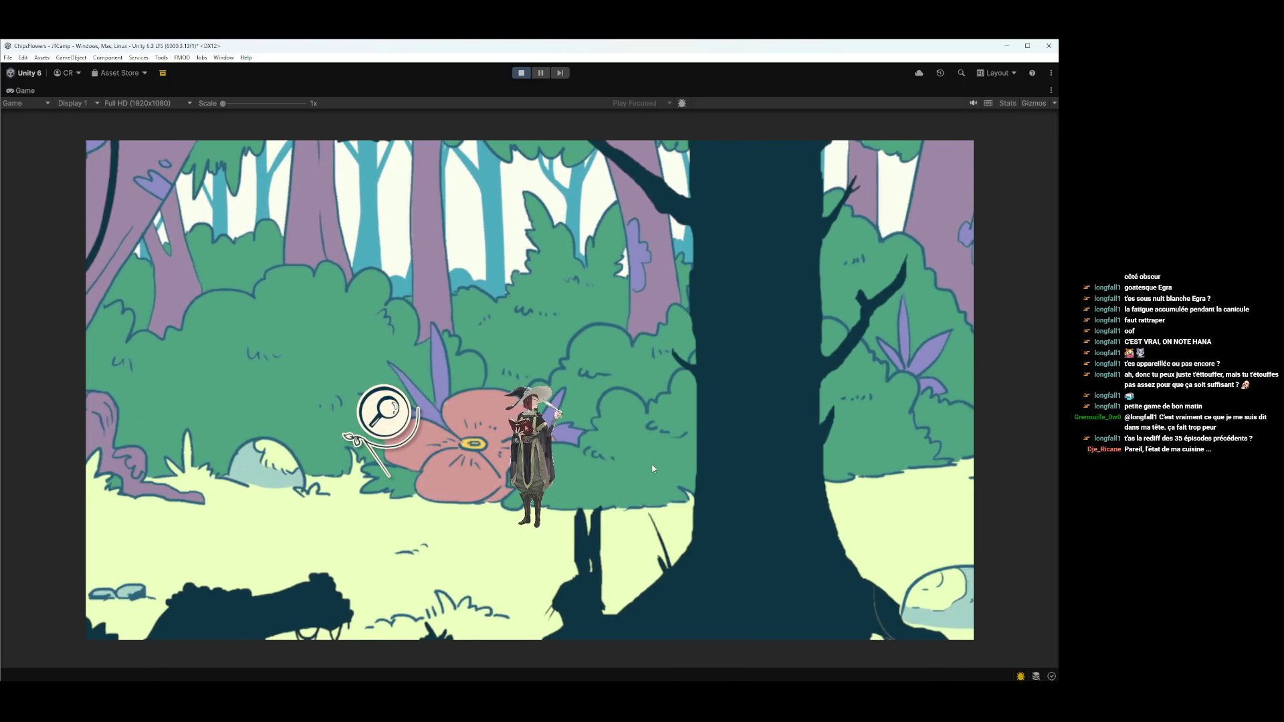
key("Left")
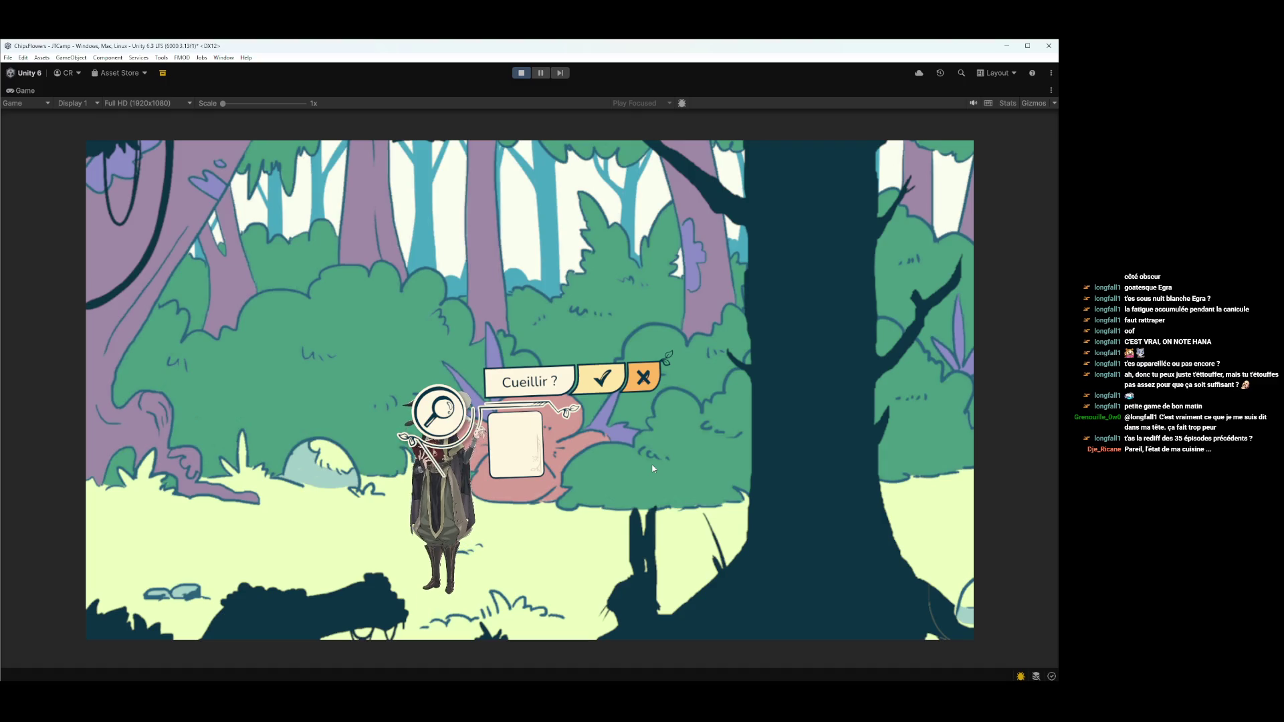
left_click(600, 380)
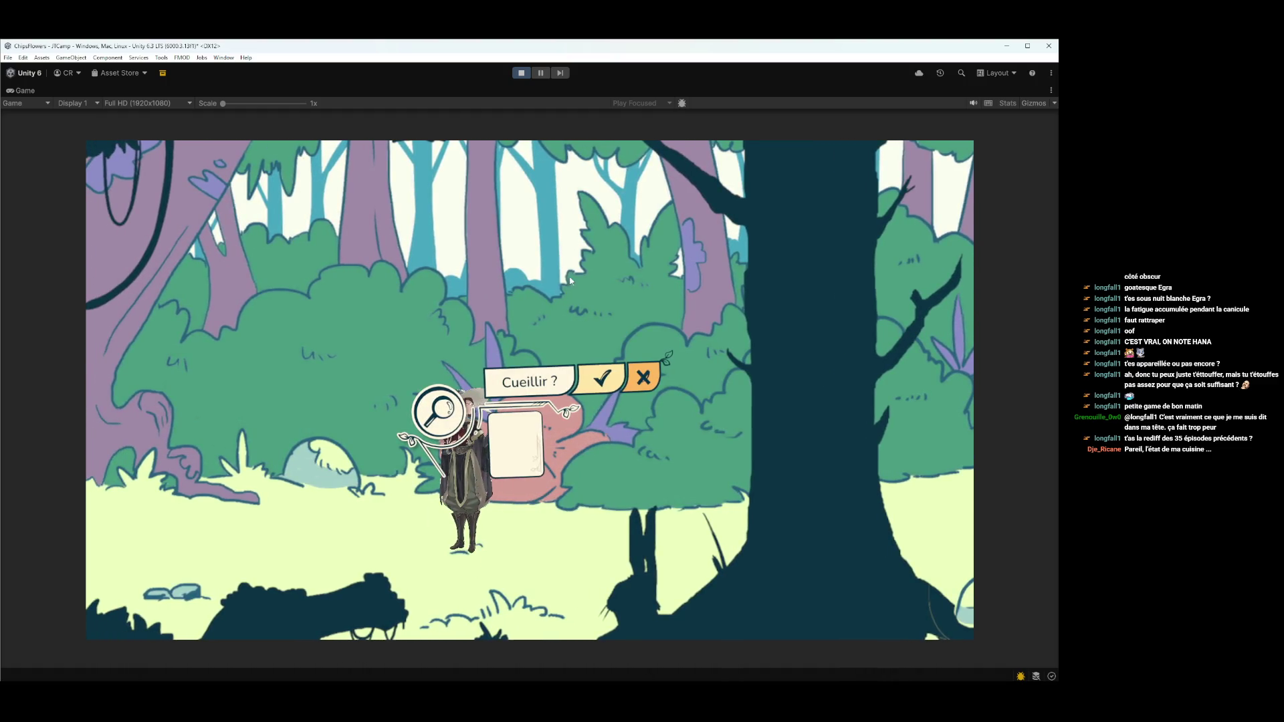
key("shift+space")
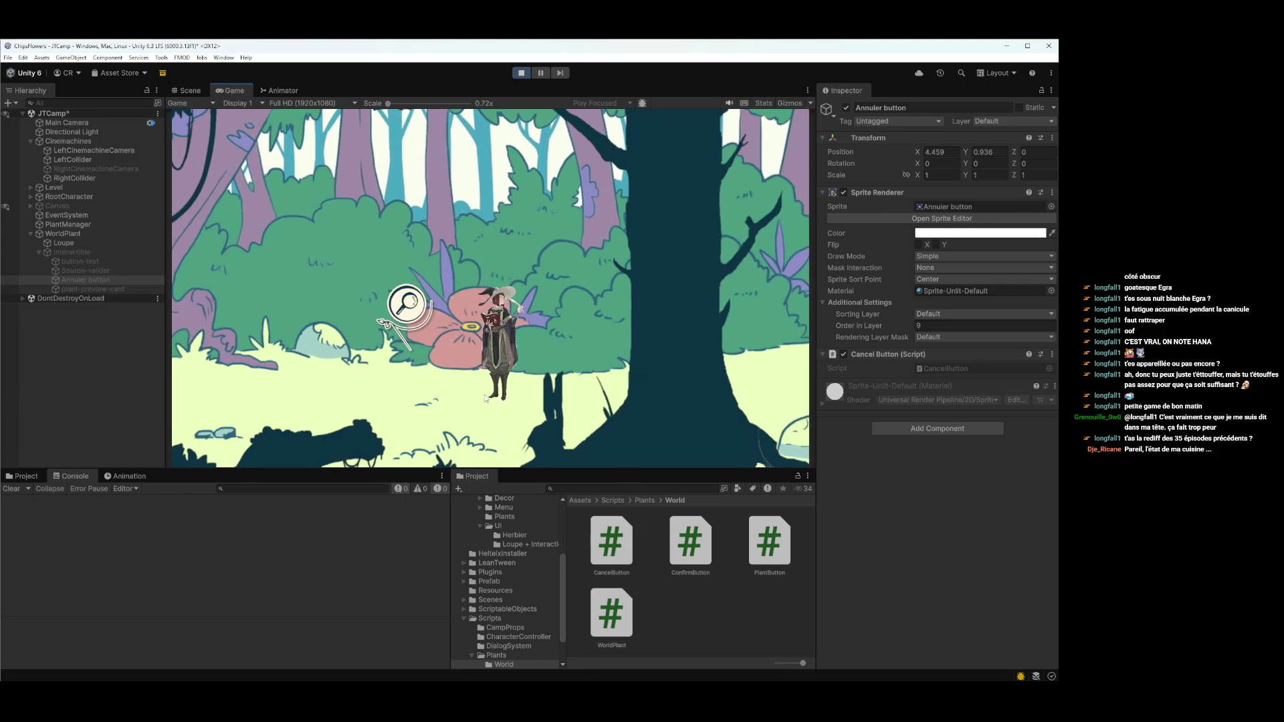
- Walk the witch left to the pink flower so the Cueillir ? prompt reappears
key("Left")
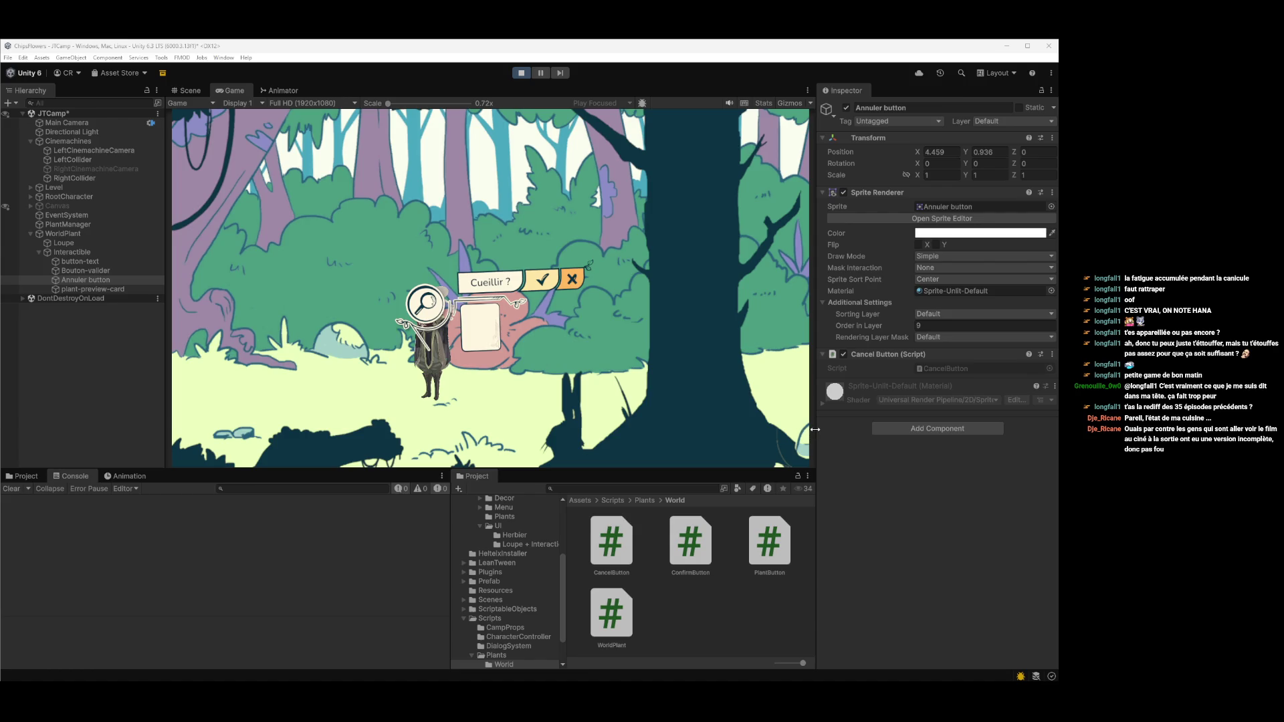
- Cancel the Cueillir ? prompt, walk away from the flower, and stop the game
left_click(481, 446)
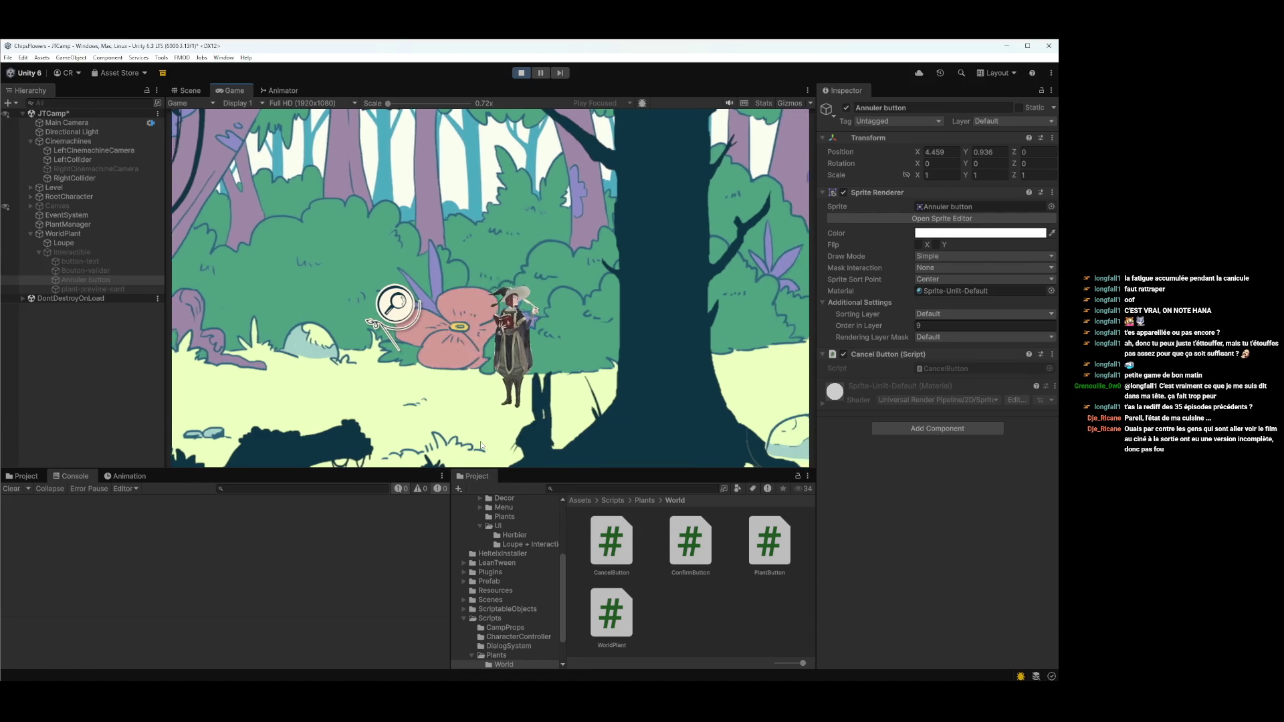
left_click(427, 345)
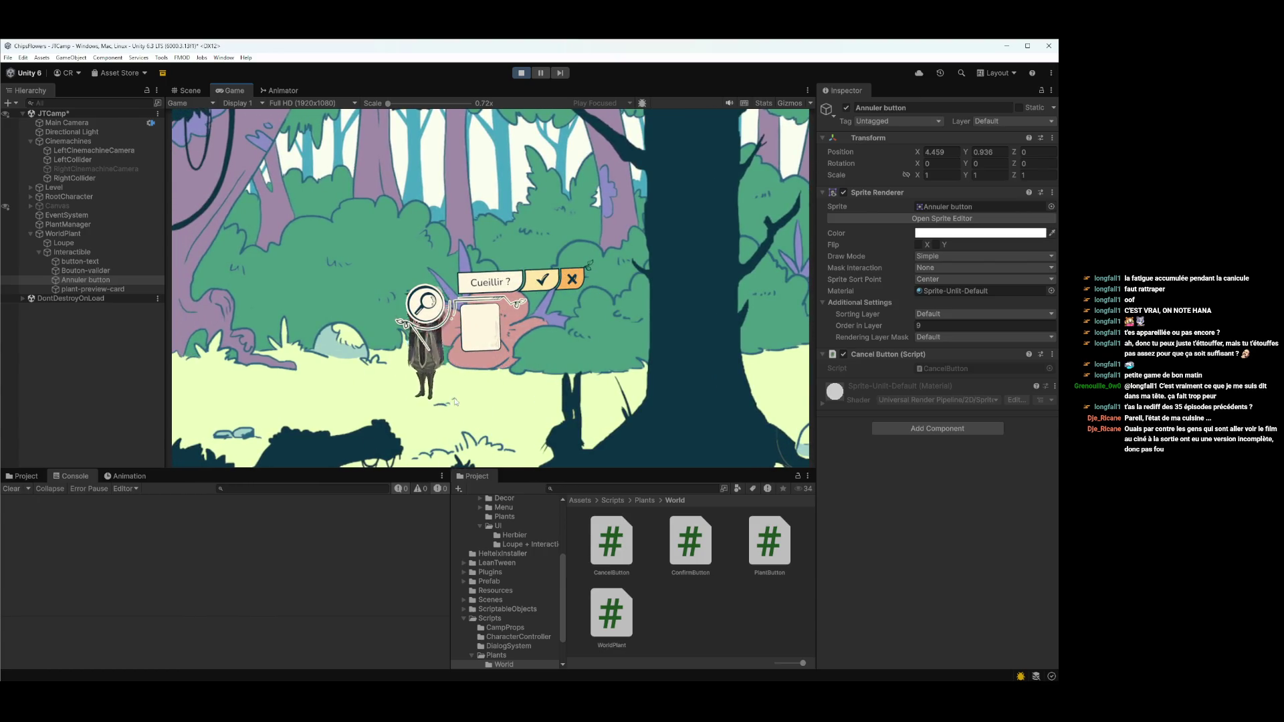
key("a")
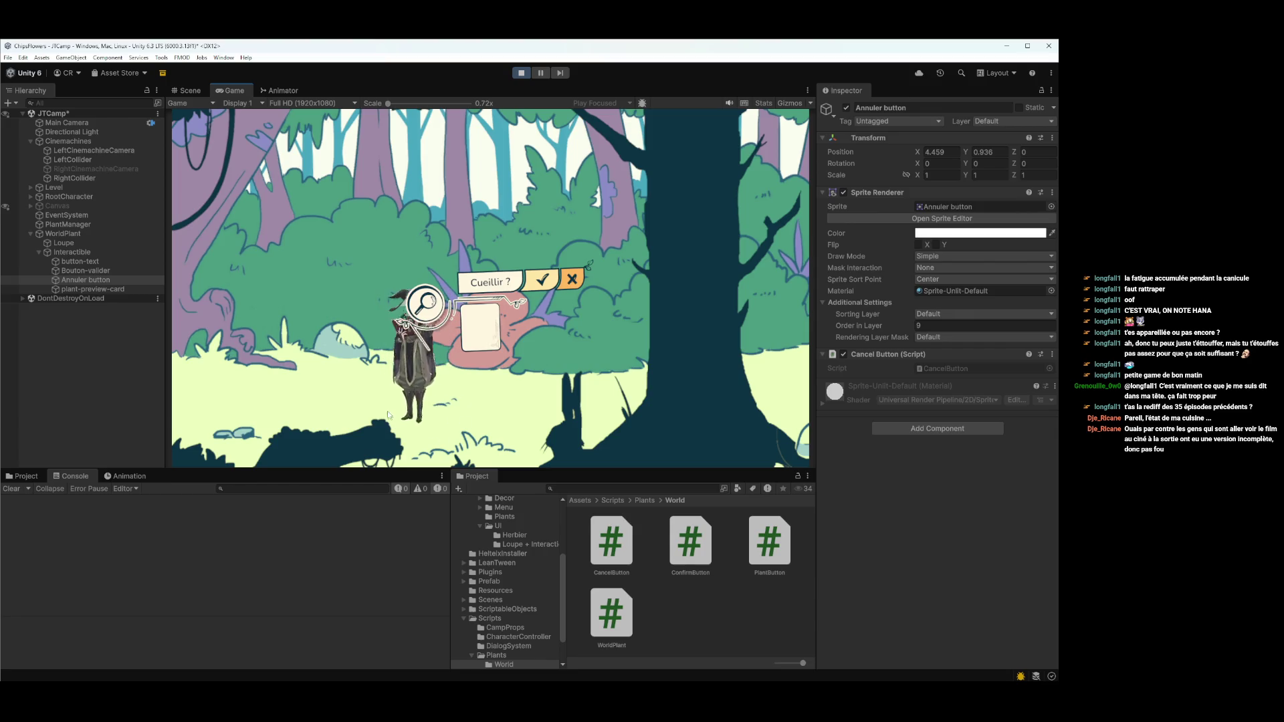
left_click(520, 72)
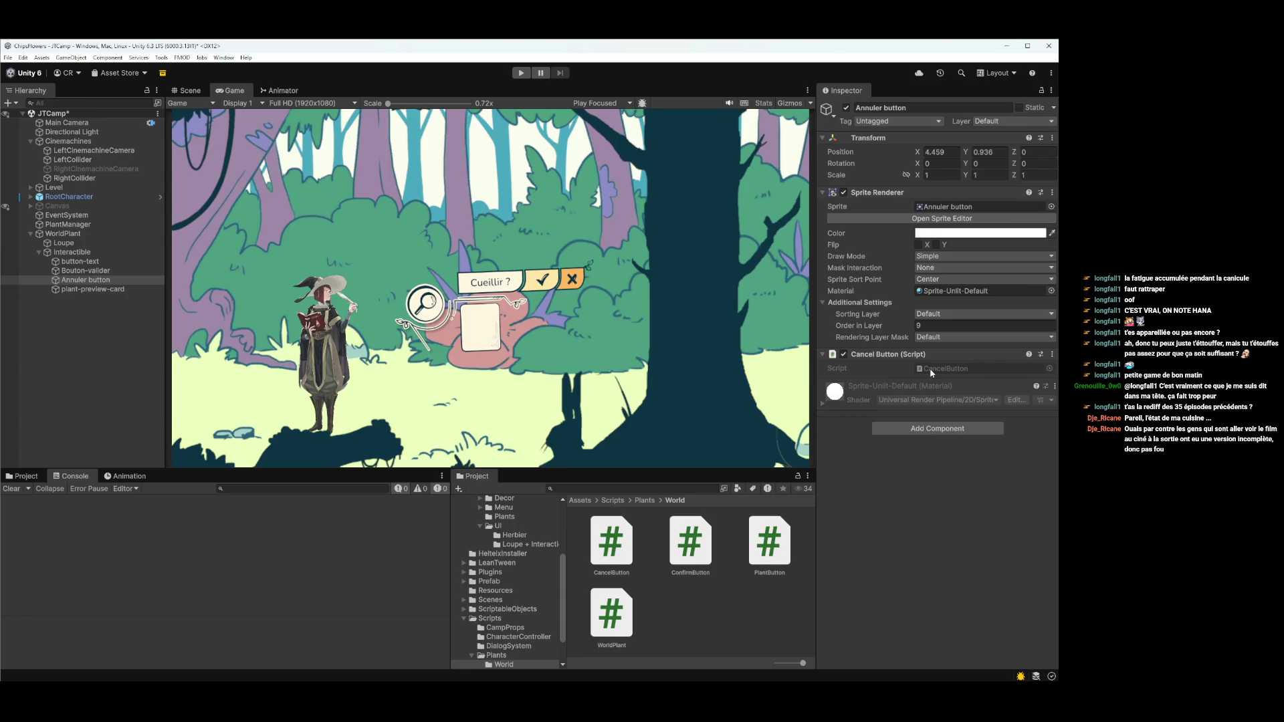
- Inspect Bouton-valider and locate its ConfirmButton script in the Project
left_click(158, 270)
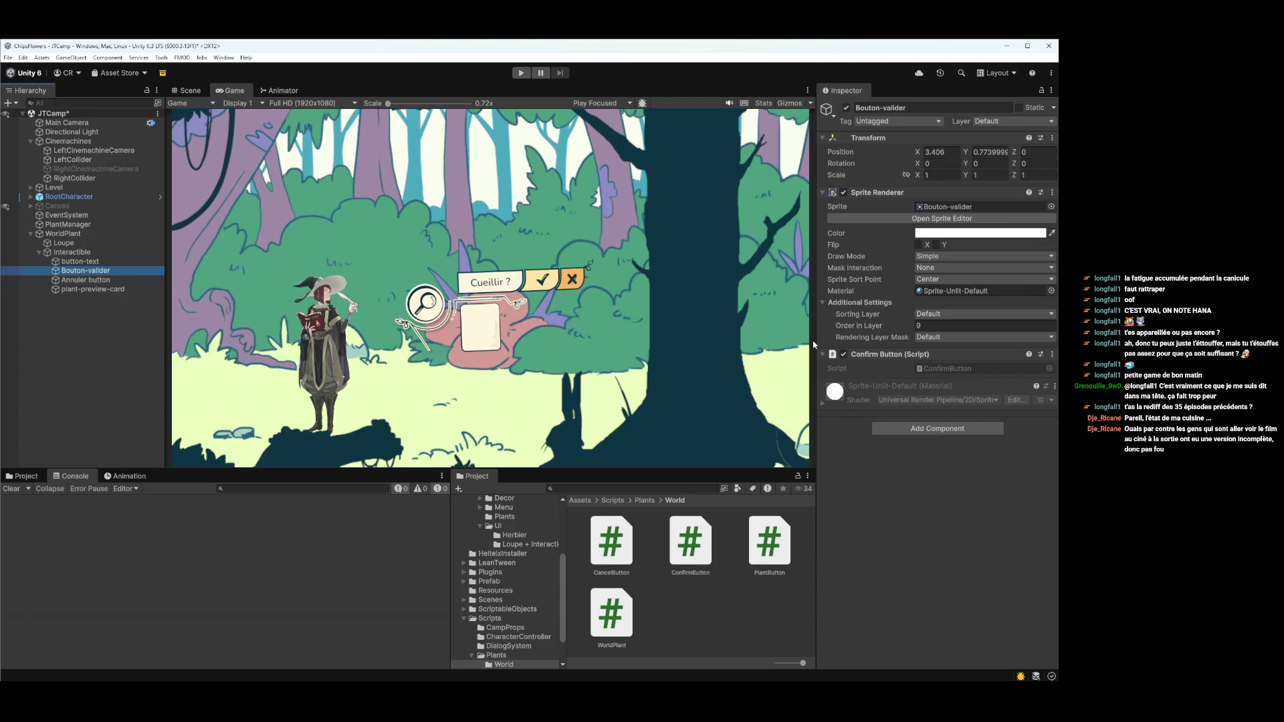
left_click(948, 368)
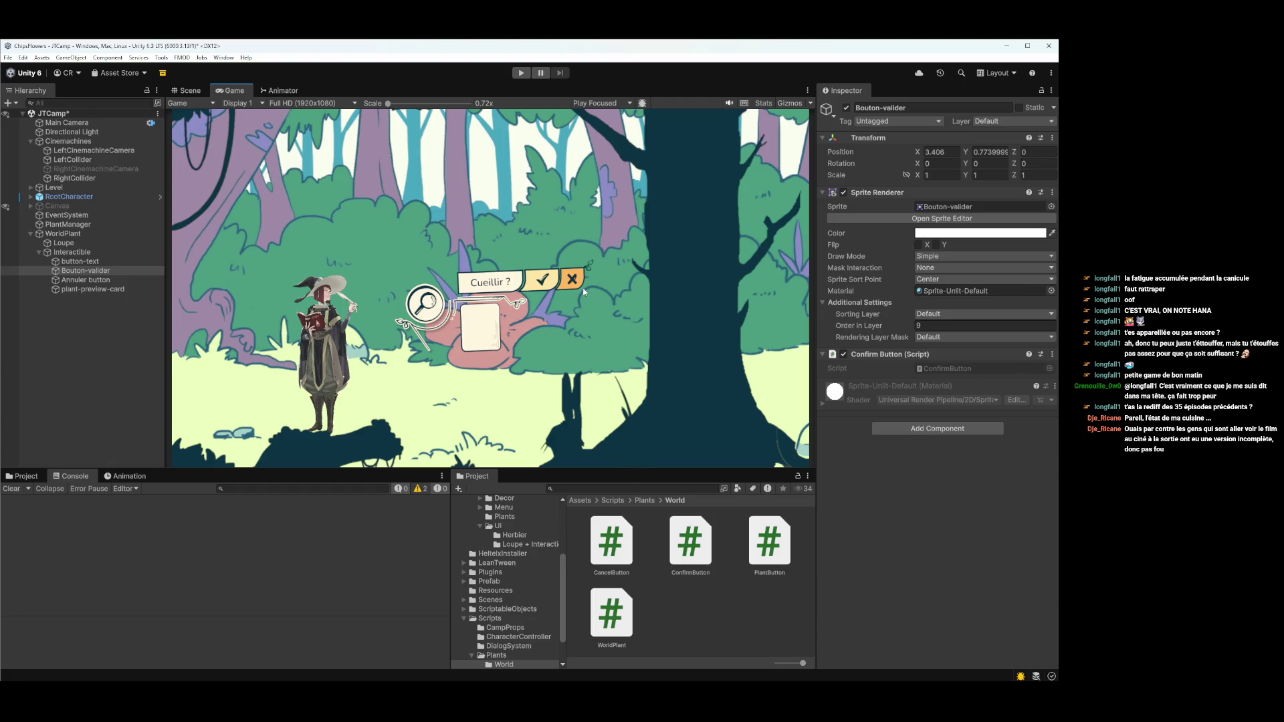
left_click(521, 73)
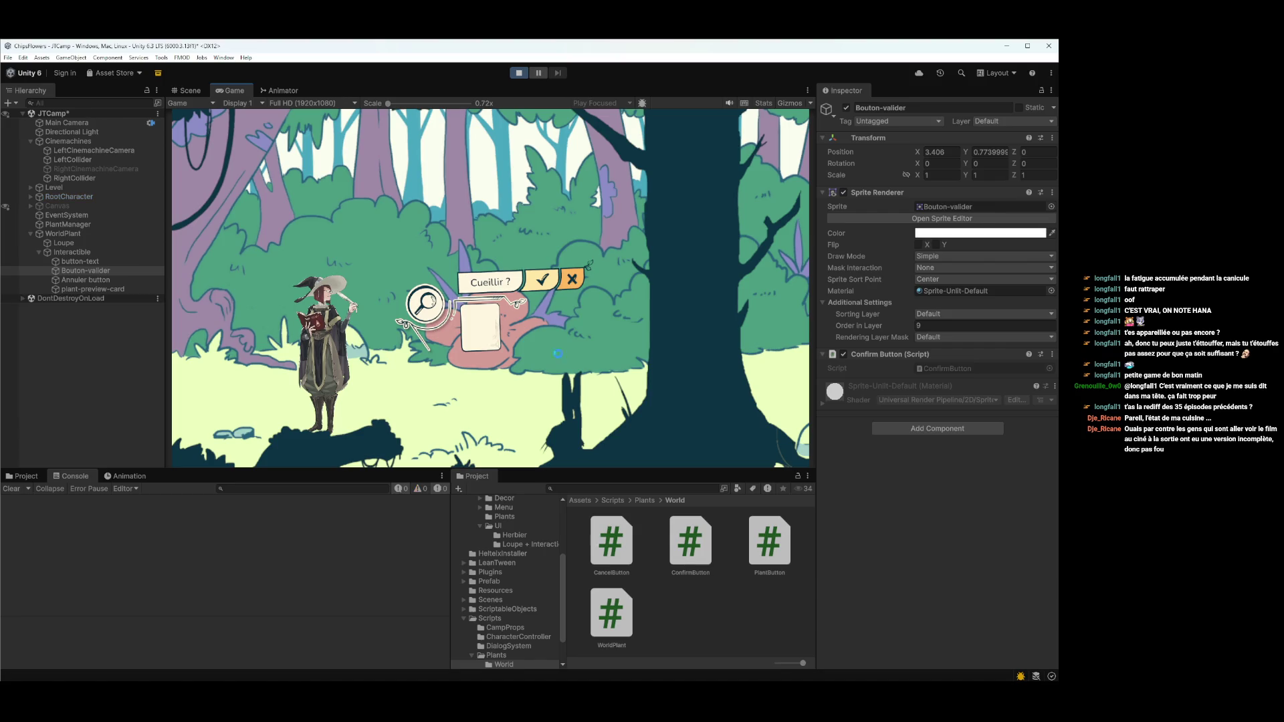
- Walk the witch to and from the flower with A/D to check the prompt toggles, then stop
key("d")
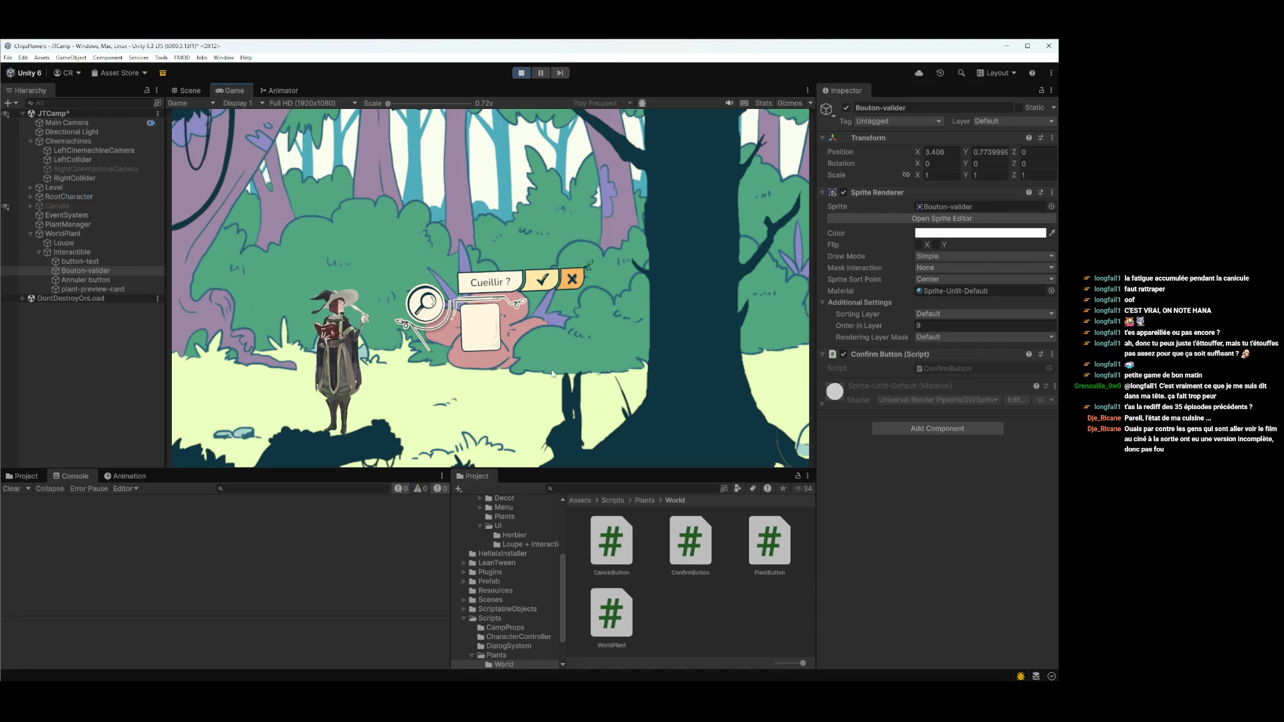
key("a")
key("d")
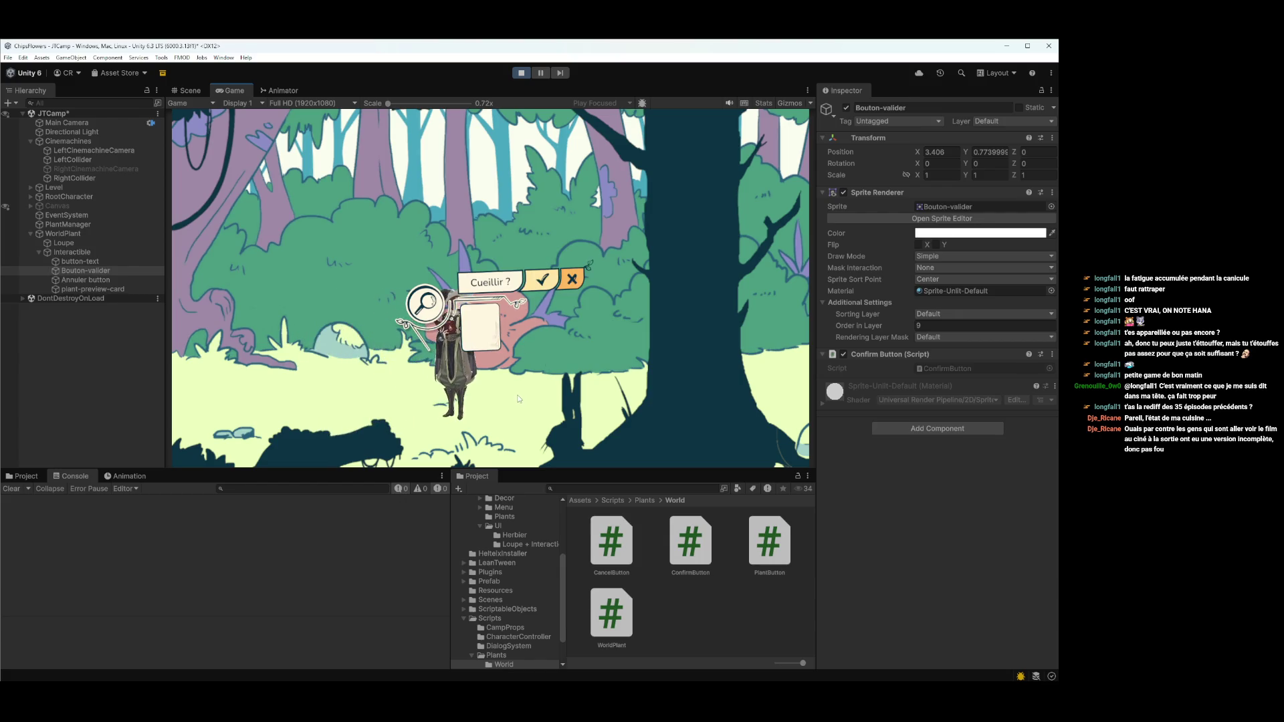
key("a")
key("d")
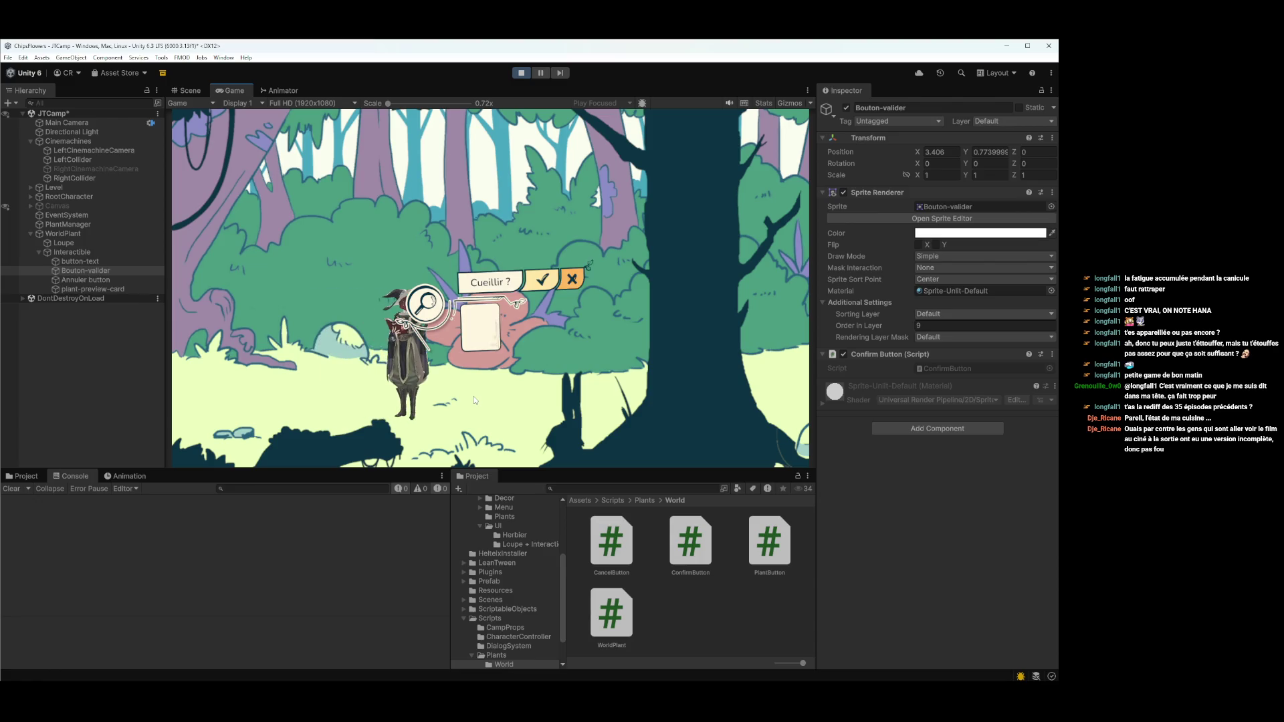
key("a")
key("d")
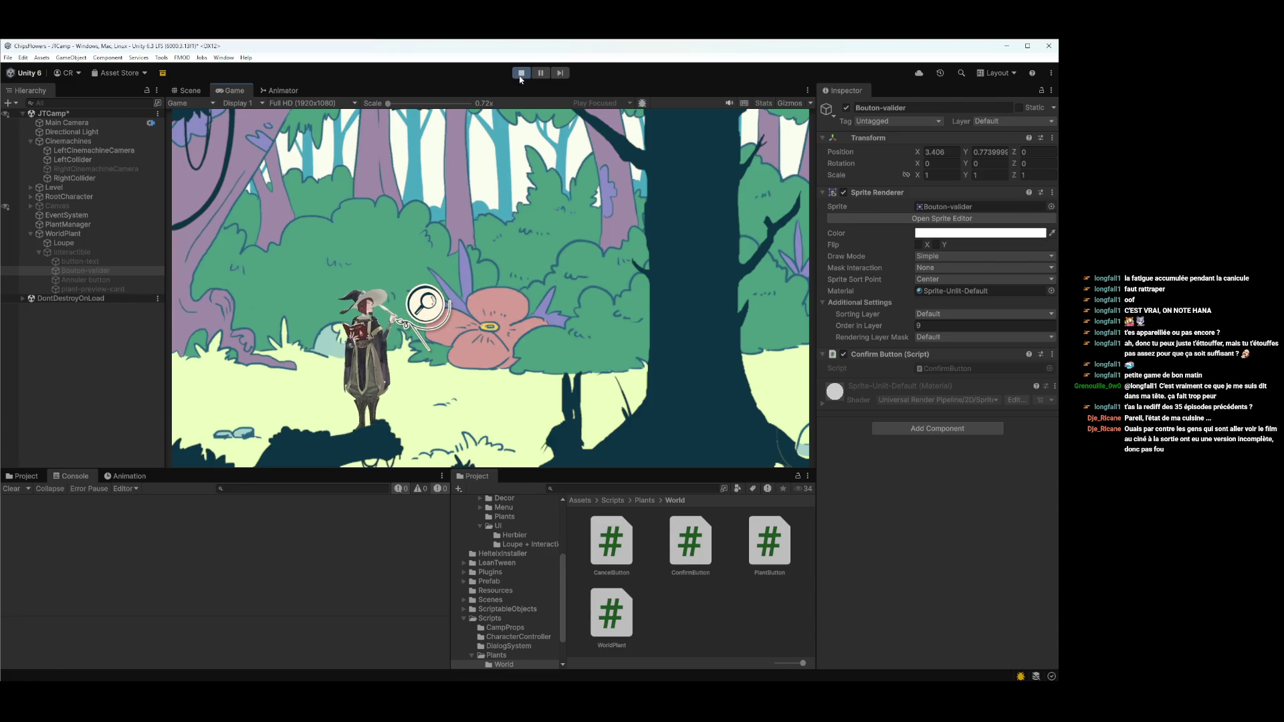
left_click(521, 74)
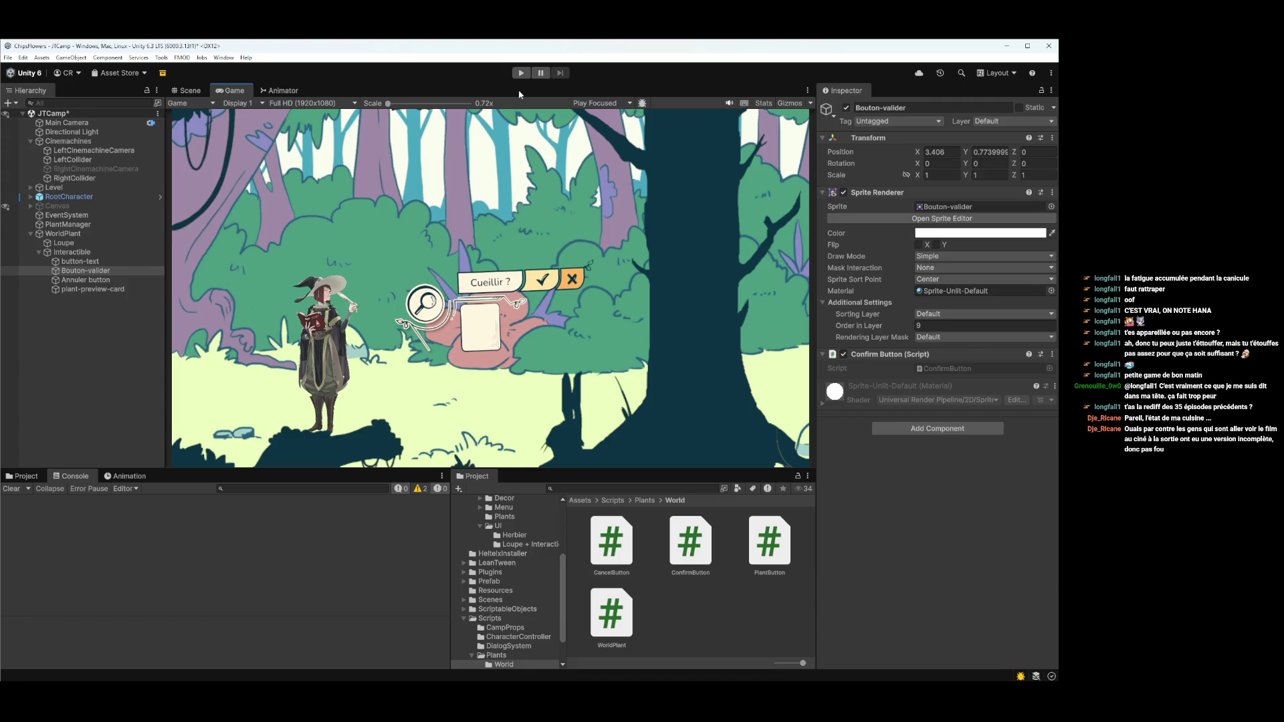
left_click(520, 72)
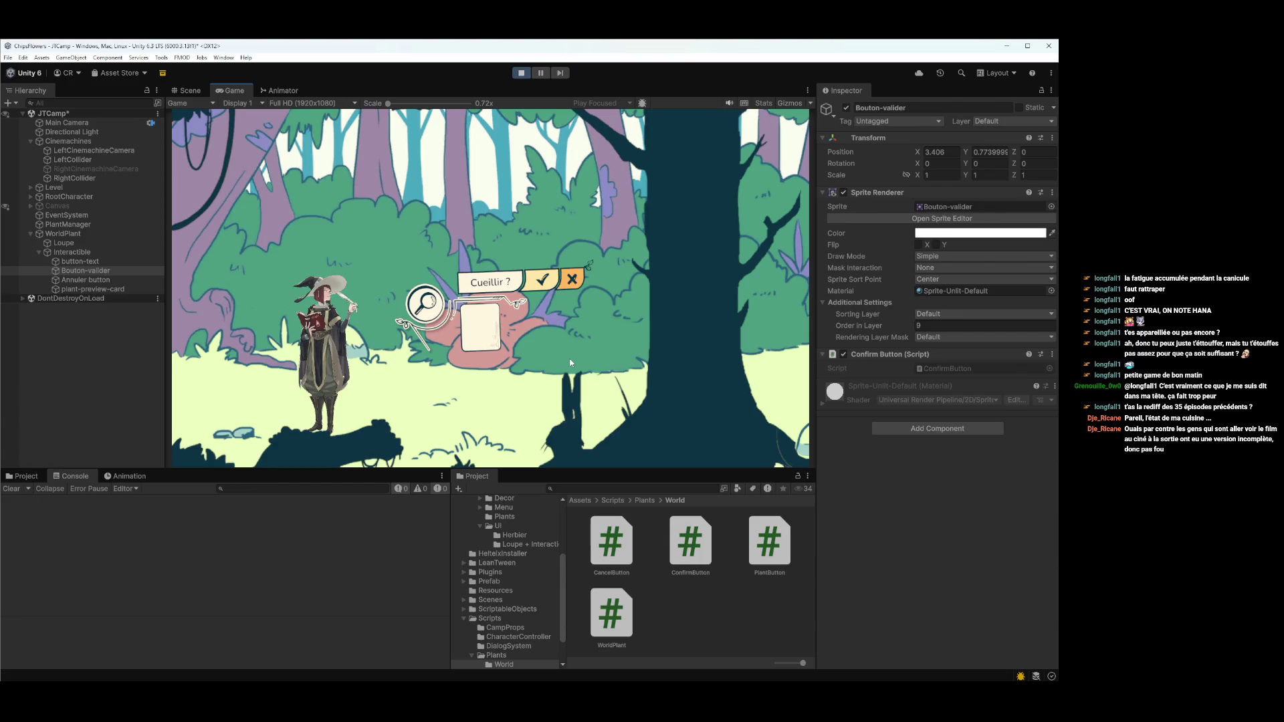
key("d")
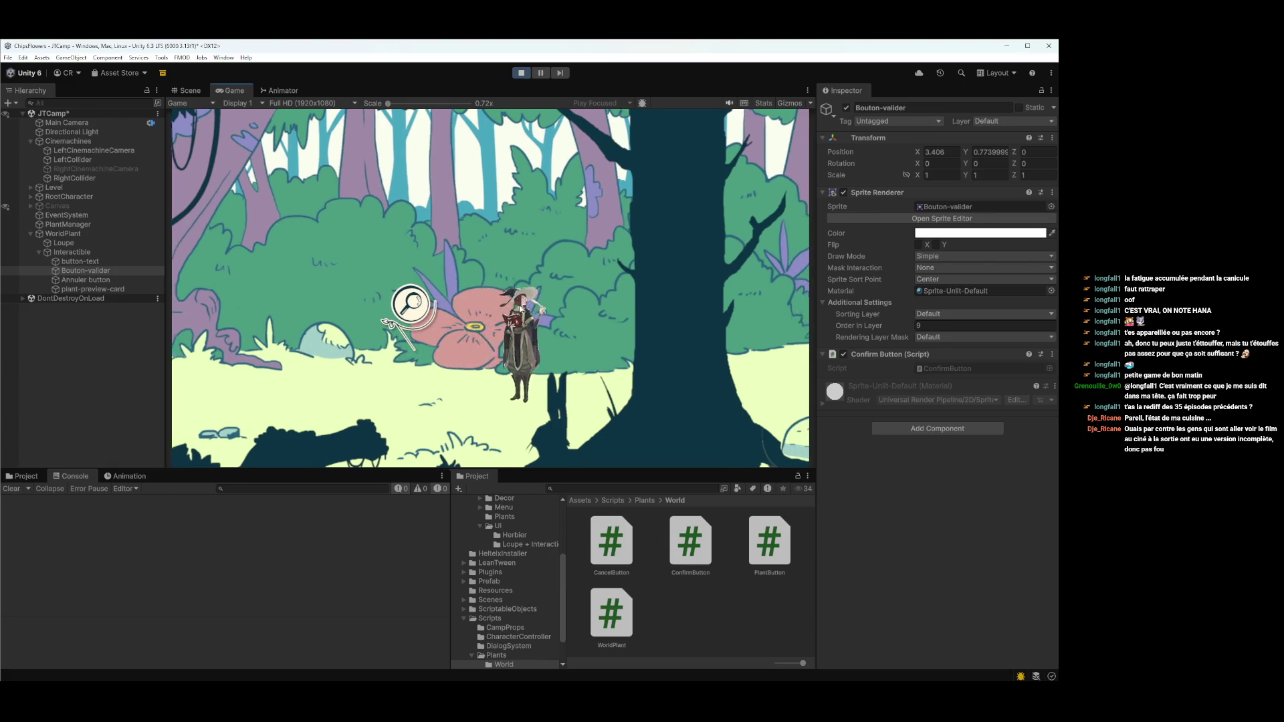
key("a")
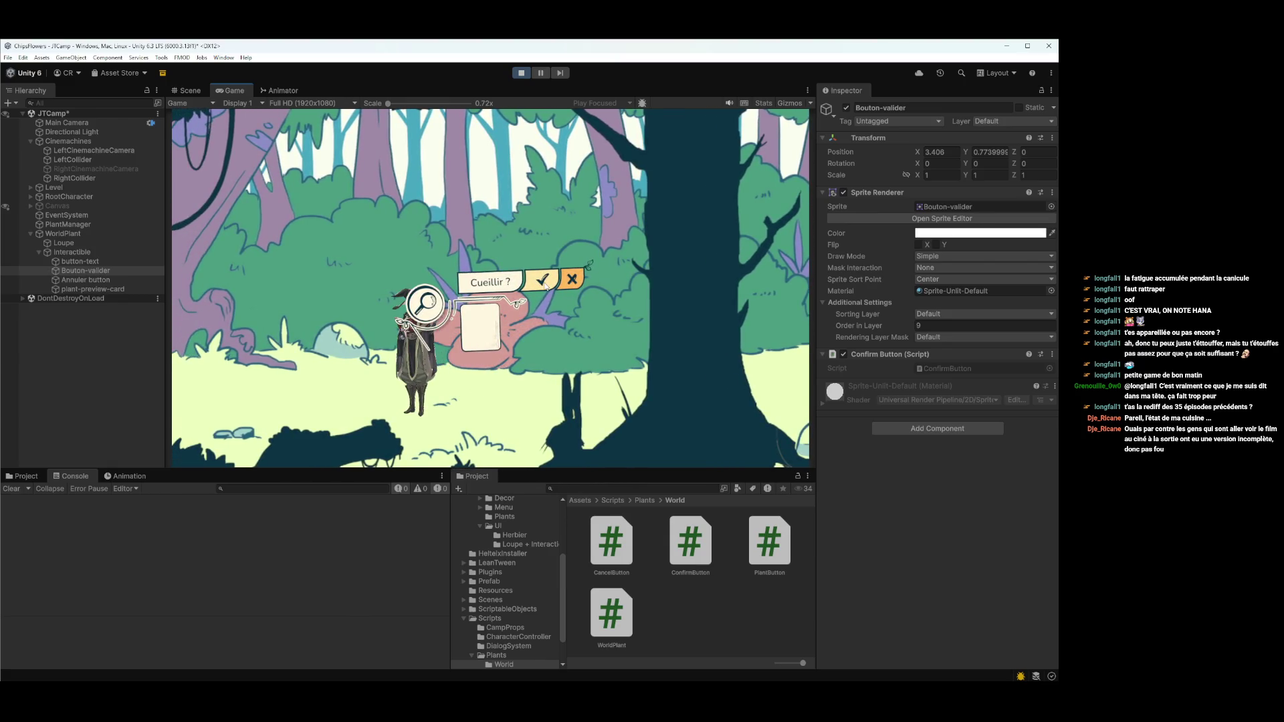
key("d")
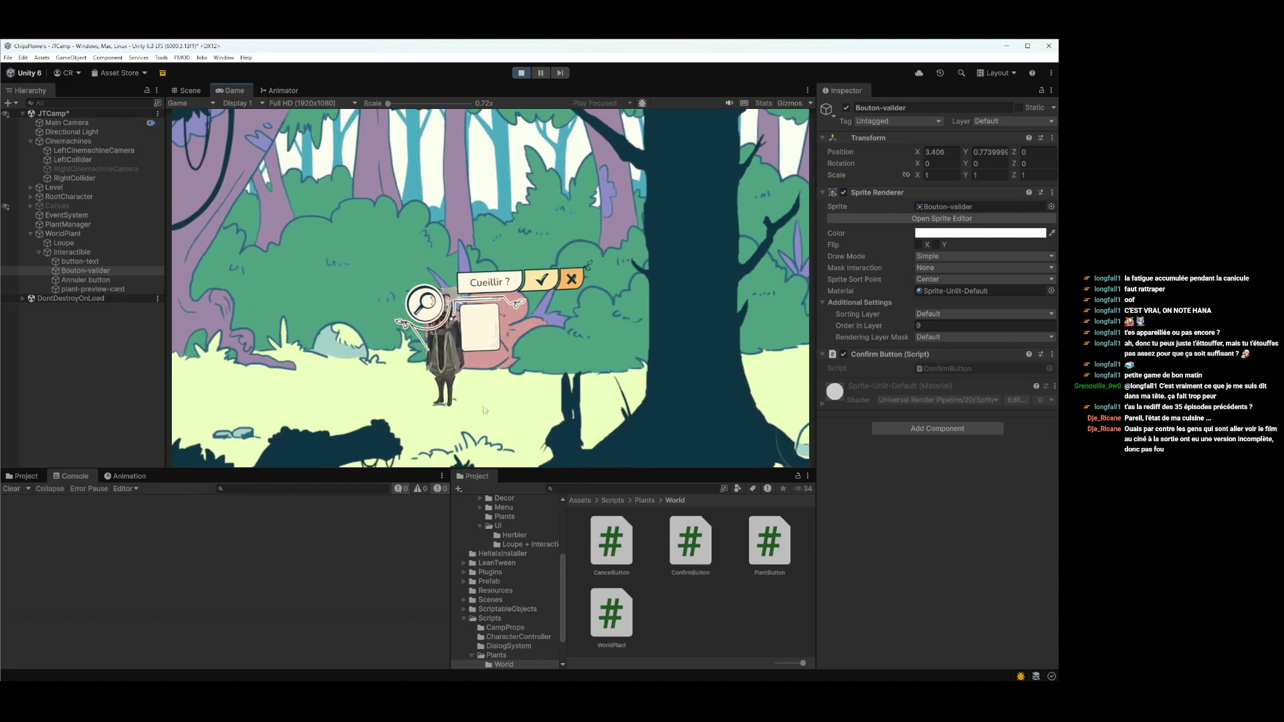
key("a")
key("d")
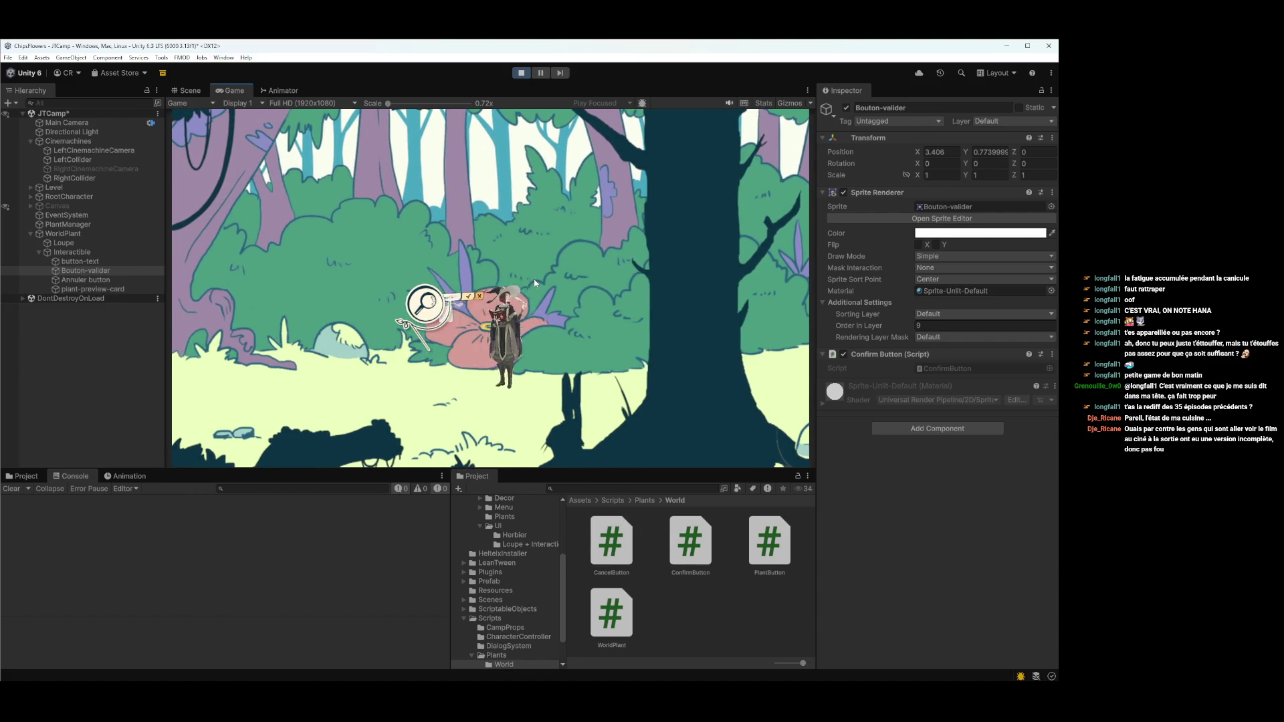
key("ctrl+p")
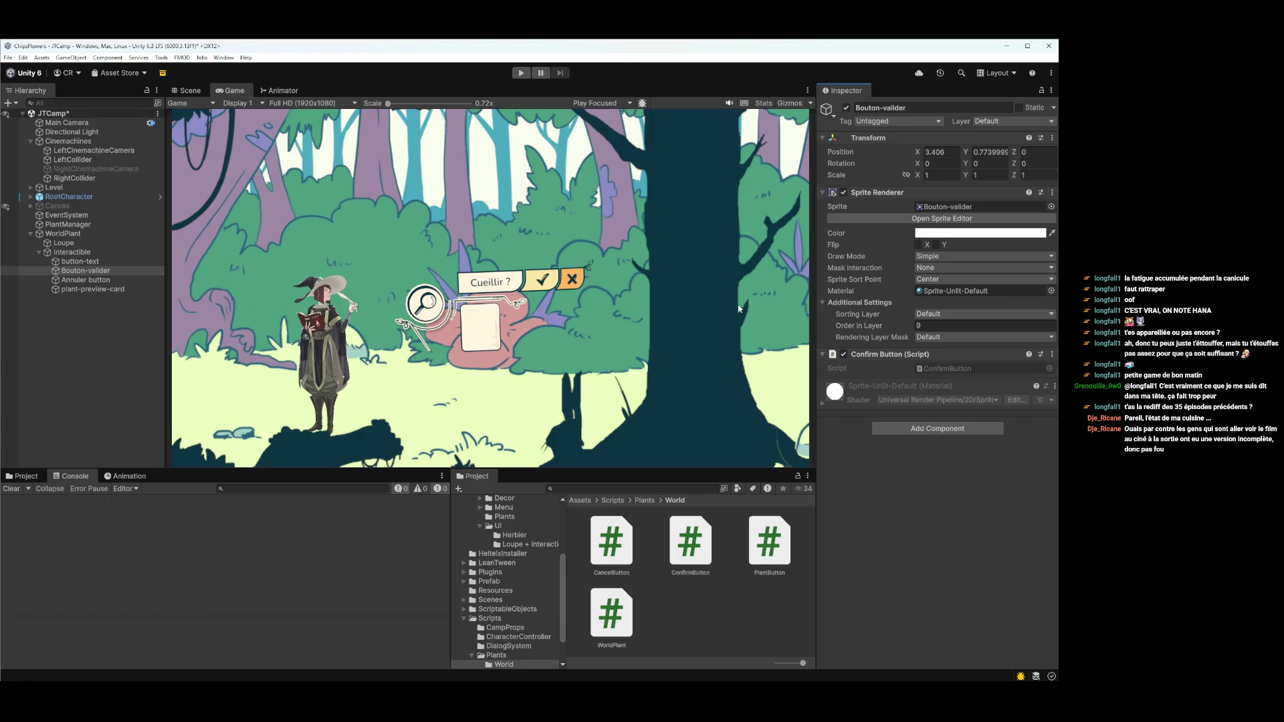
- Run the game, walk the witch right past the flower and back left, then stop
left_click(521, 72)
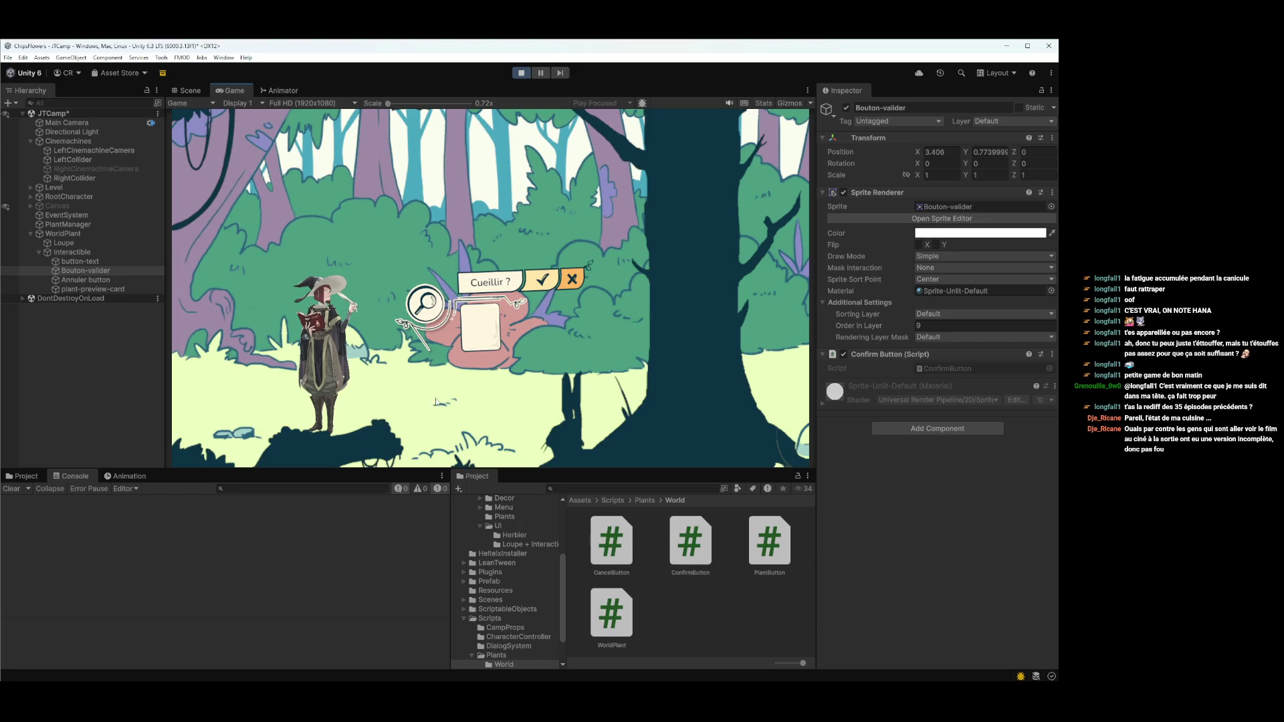
key("Right")
key("Left")
key("Right")
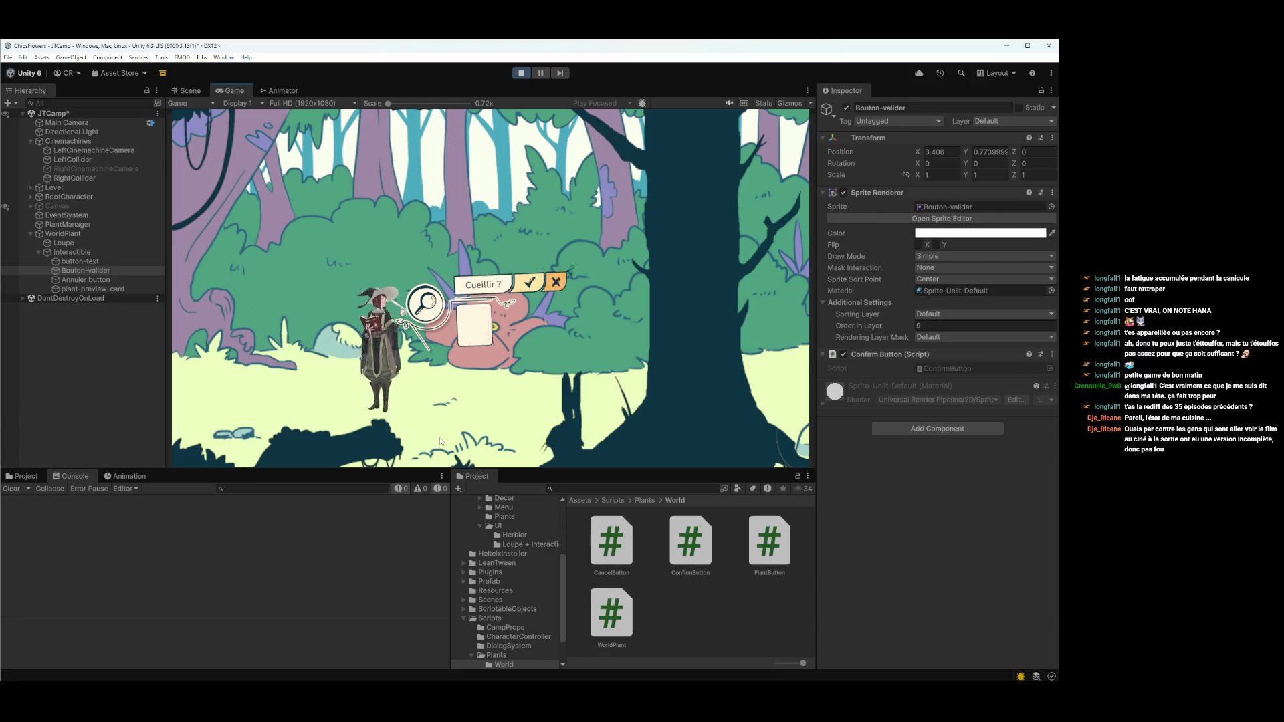
key("Right")
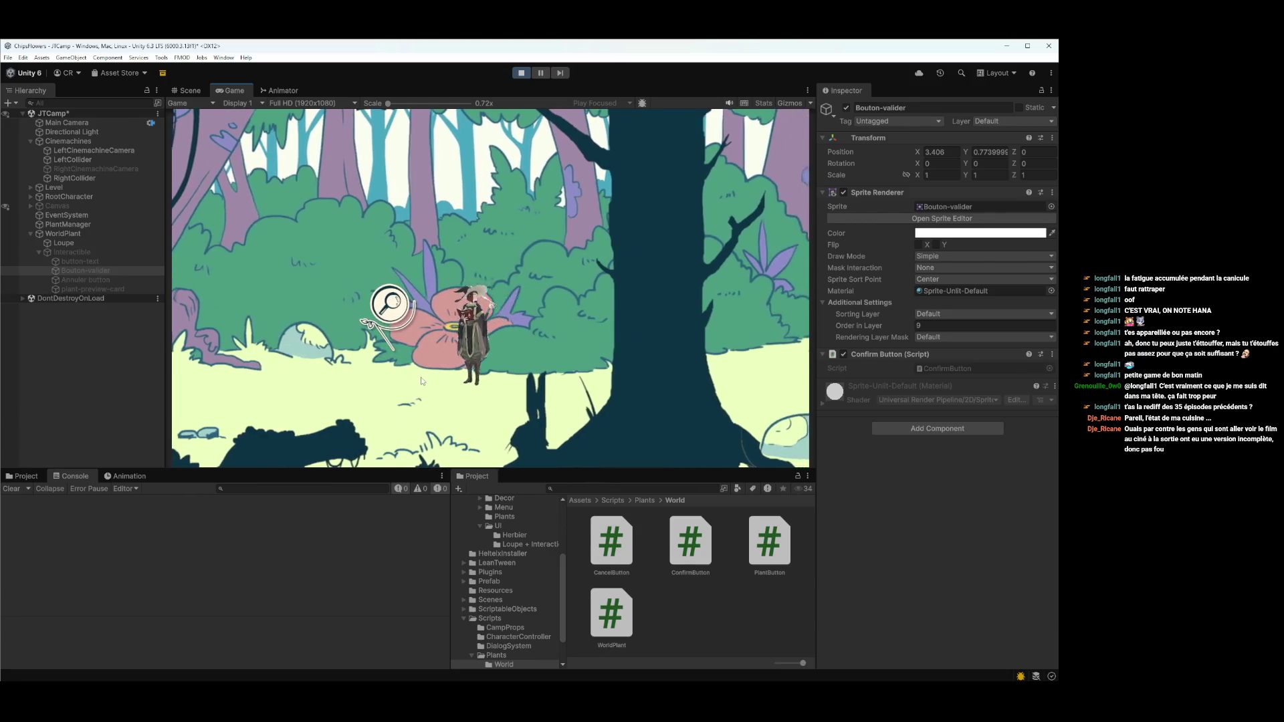
key("Left")
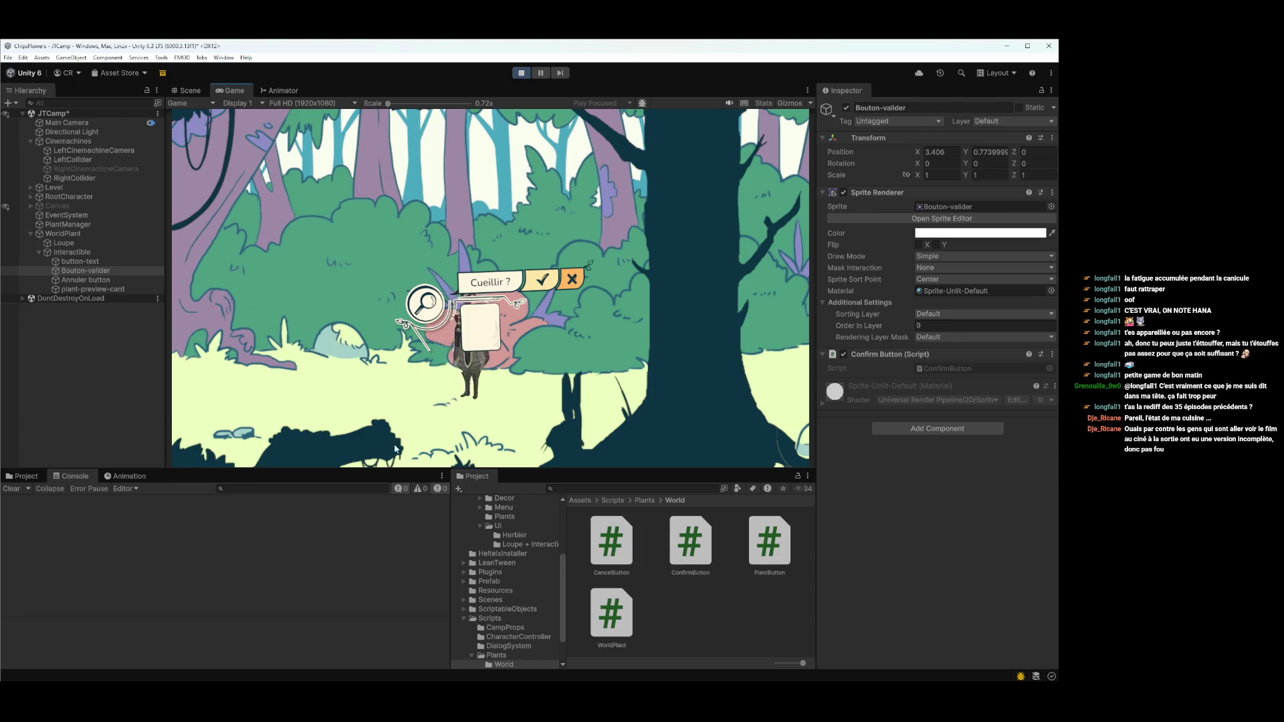
key("Left")
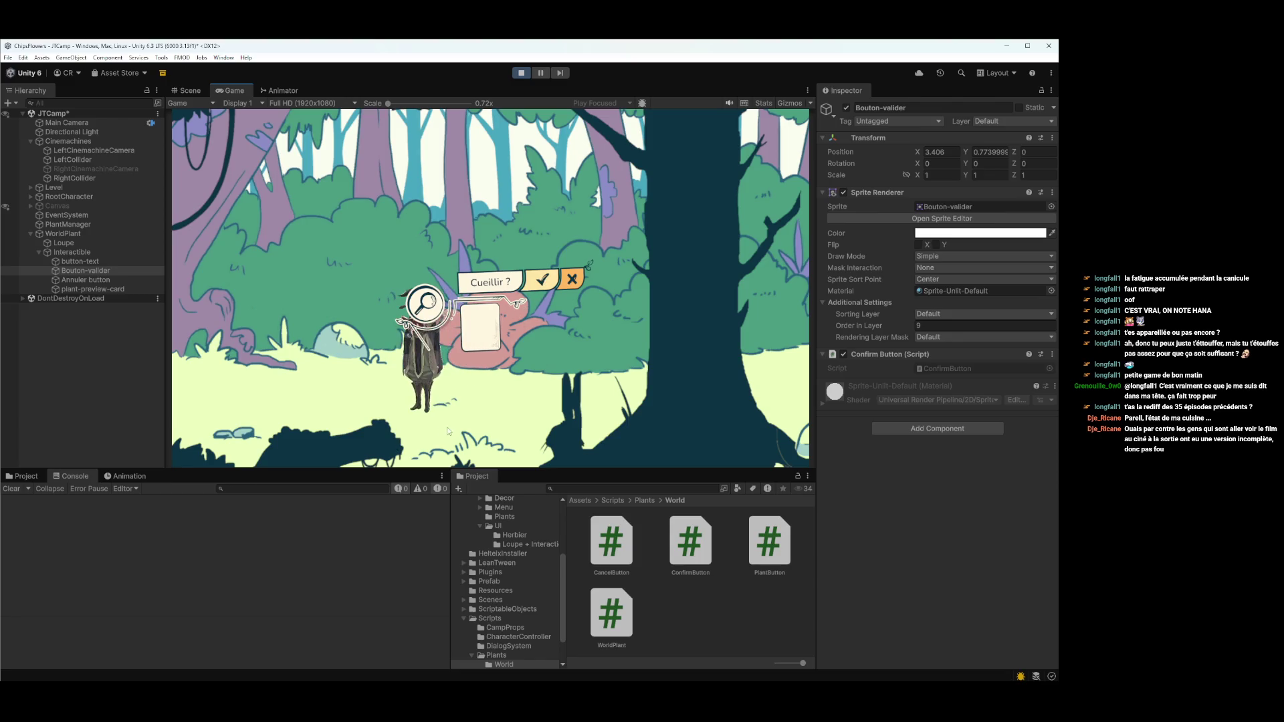
key("ctrl+p")
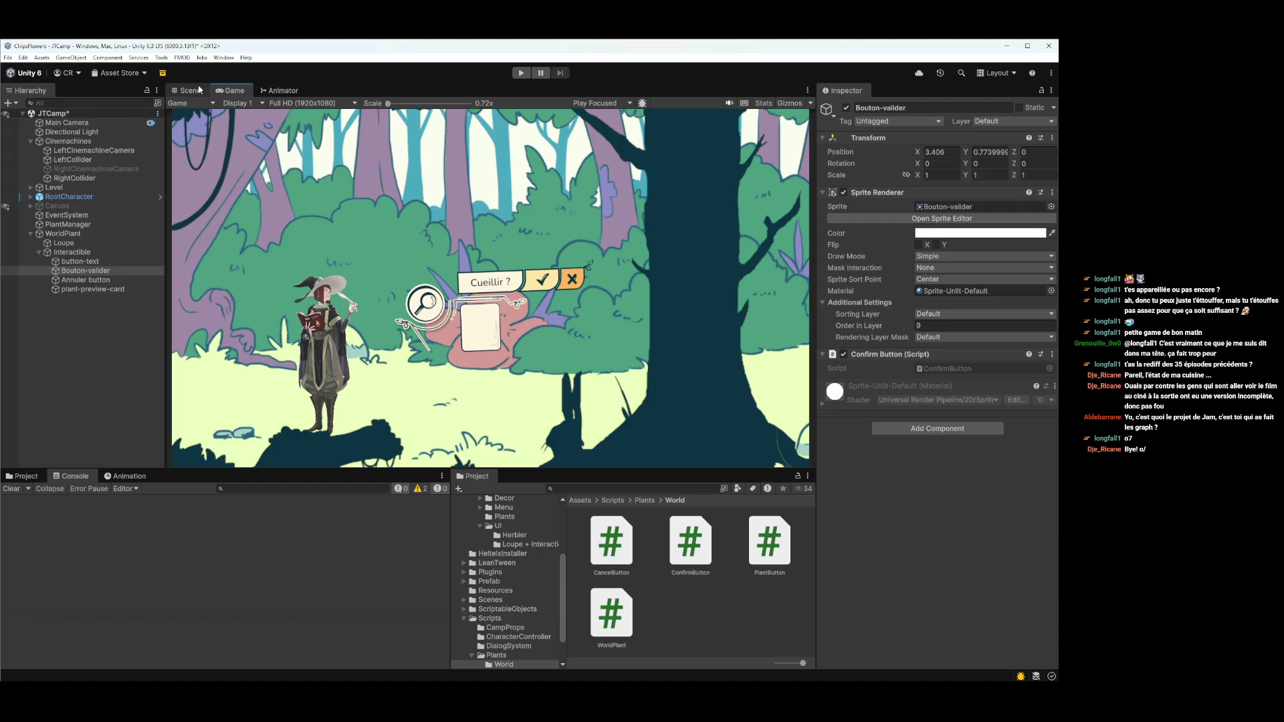
- Glance at the Scene view, return to the Game view, then switch to the Miro mockup window
left_click(189, 91)
scroll(588, 297, "down", 5)
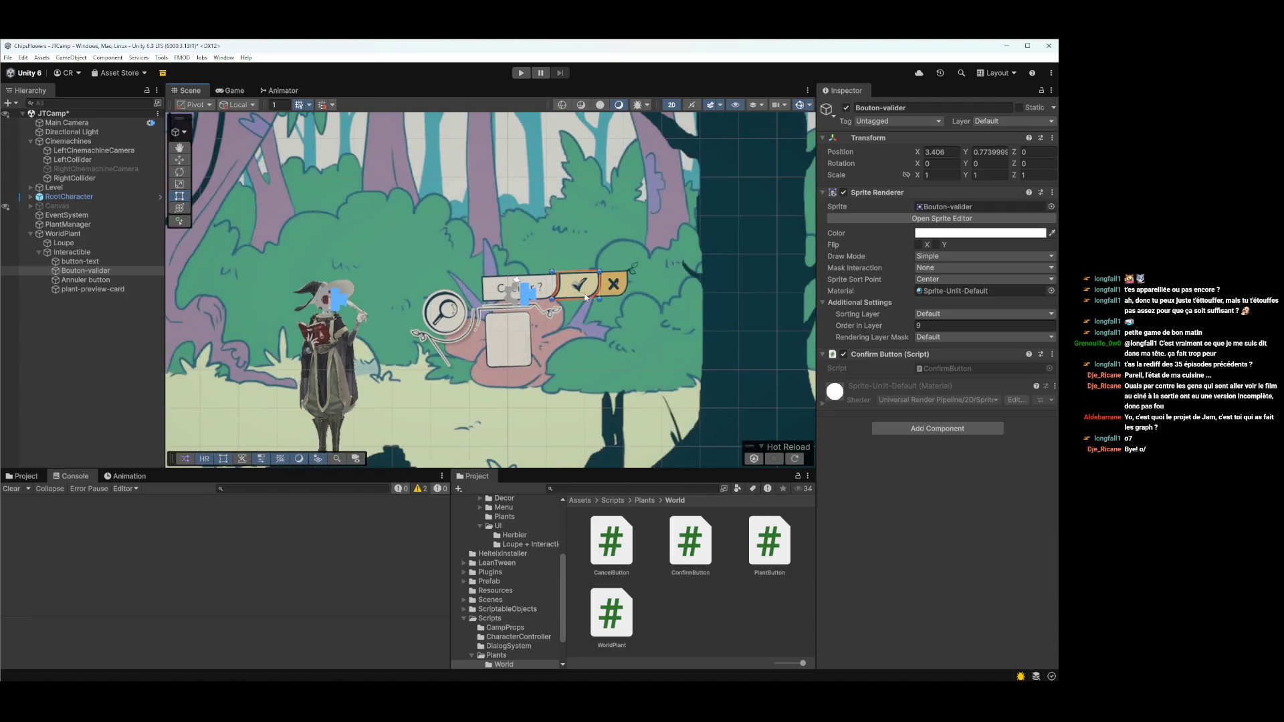
left_click(231, 90)
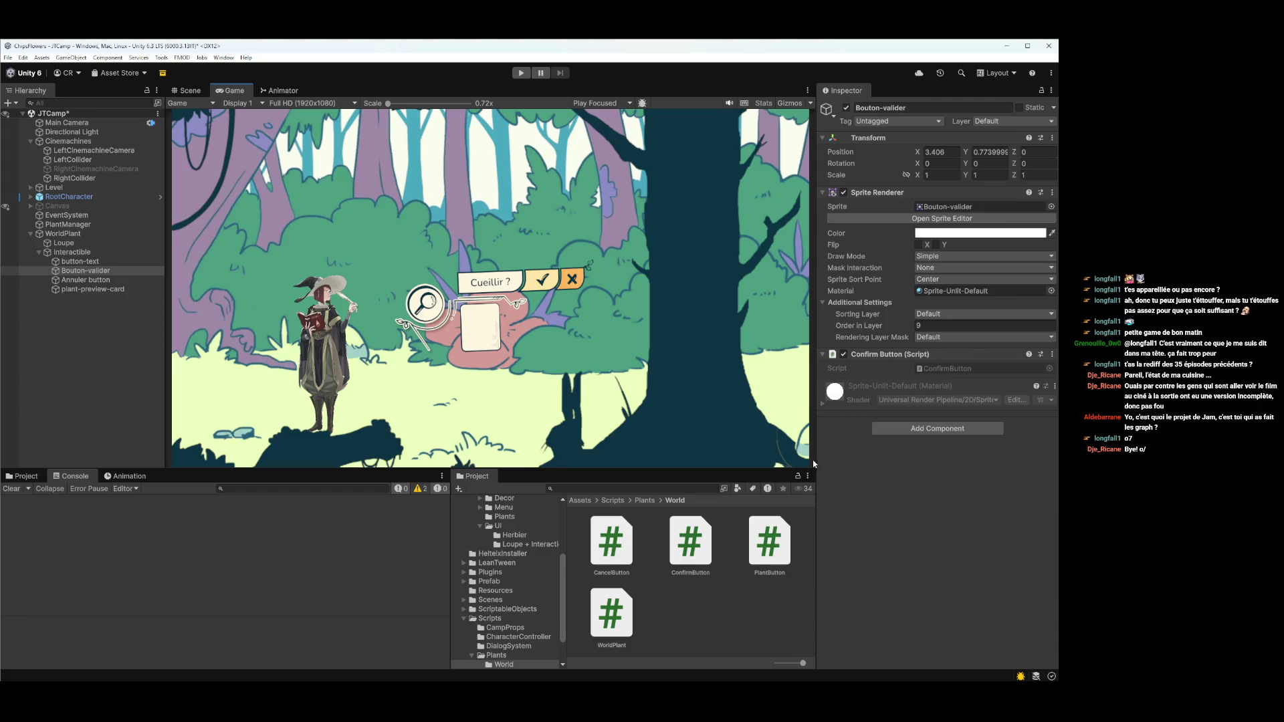
left_click(830, 481)
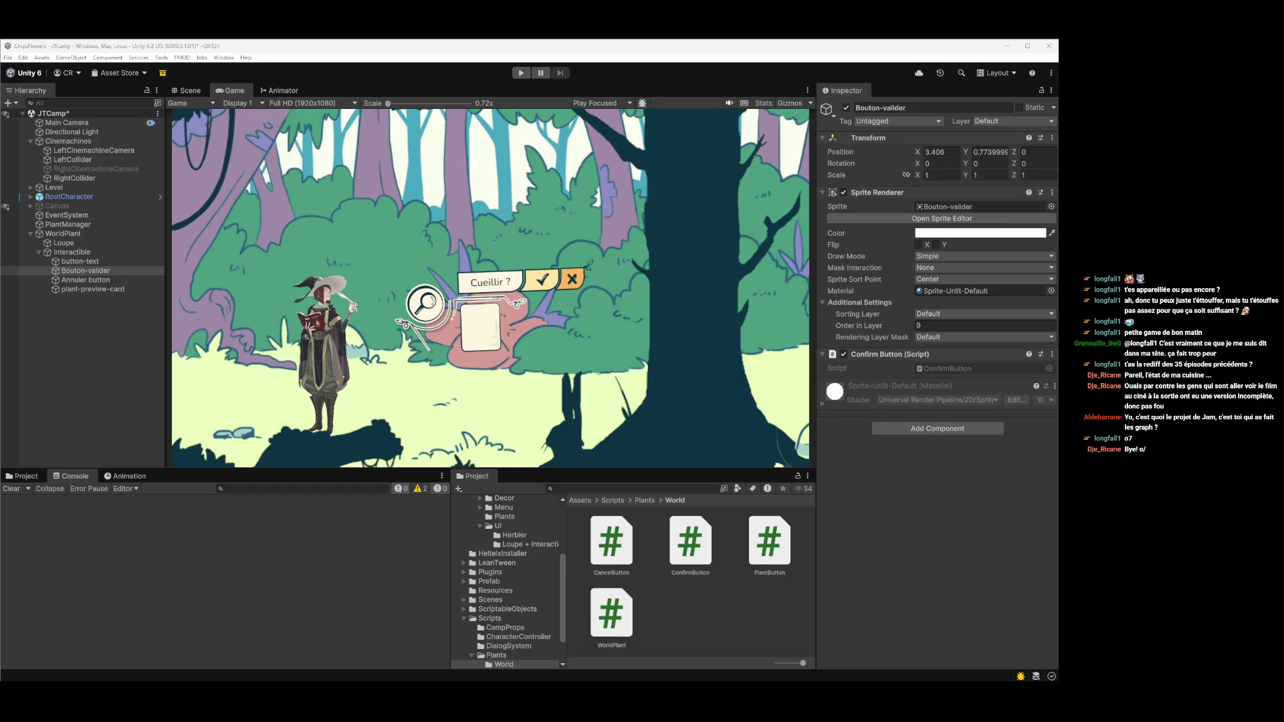
key("alt+Tab")
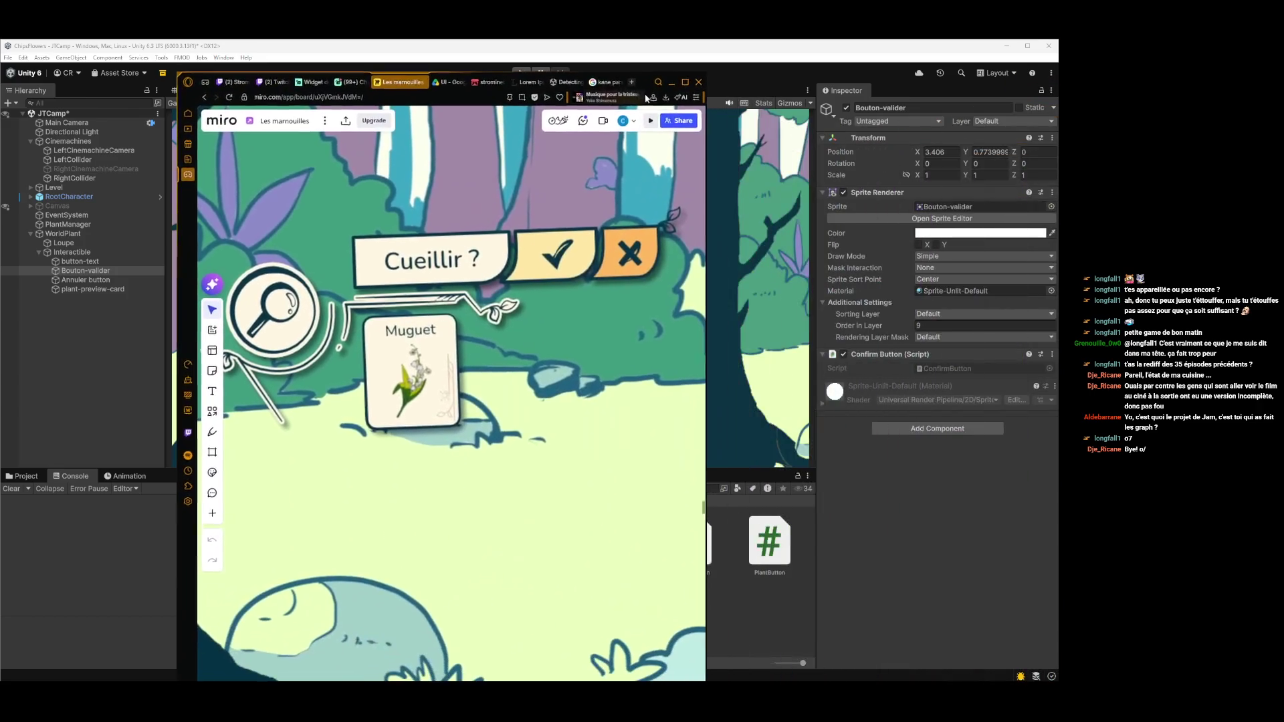
- Bring the Miro window back over the game and maximize it
left_click(708, 307)
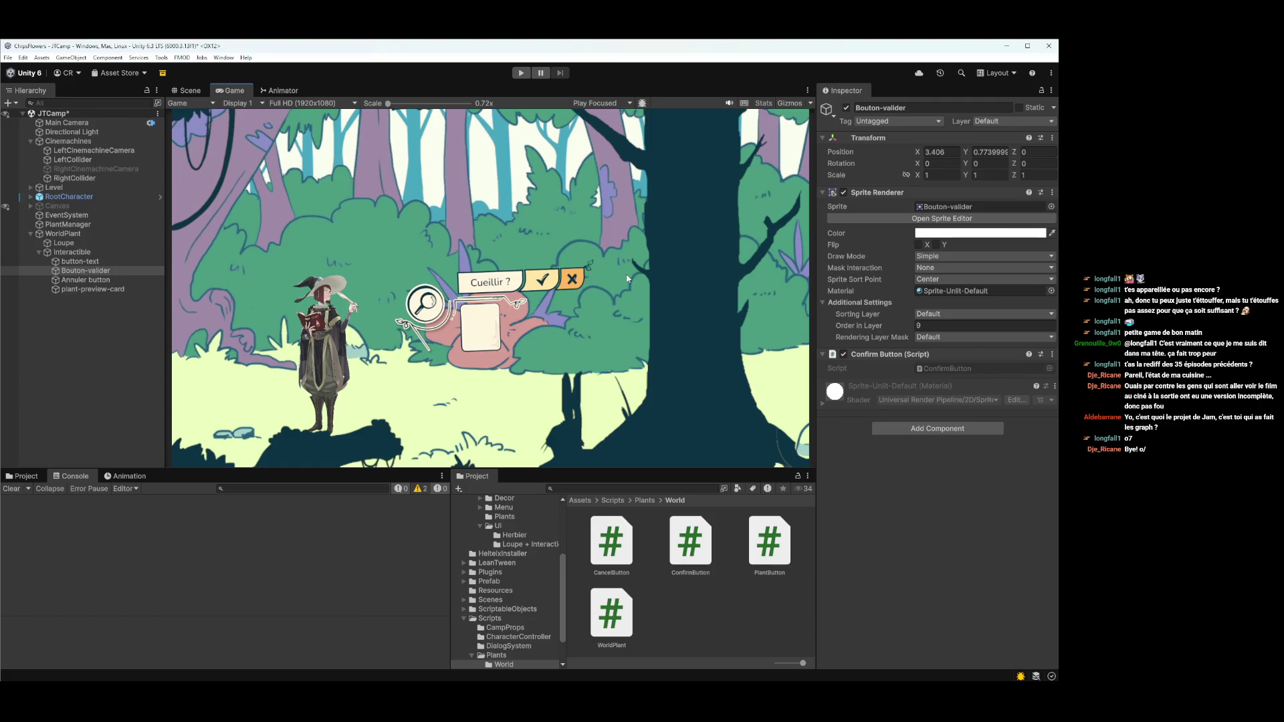
key("alt+Tab")
left_click_drag(635, 100, 242, 196)
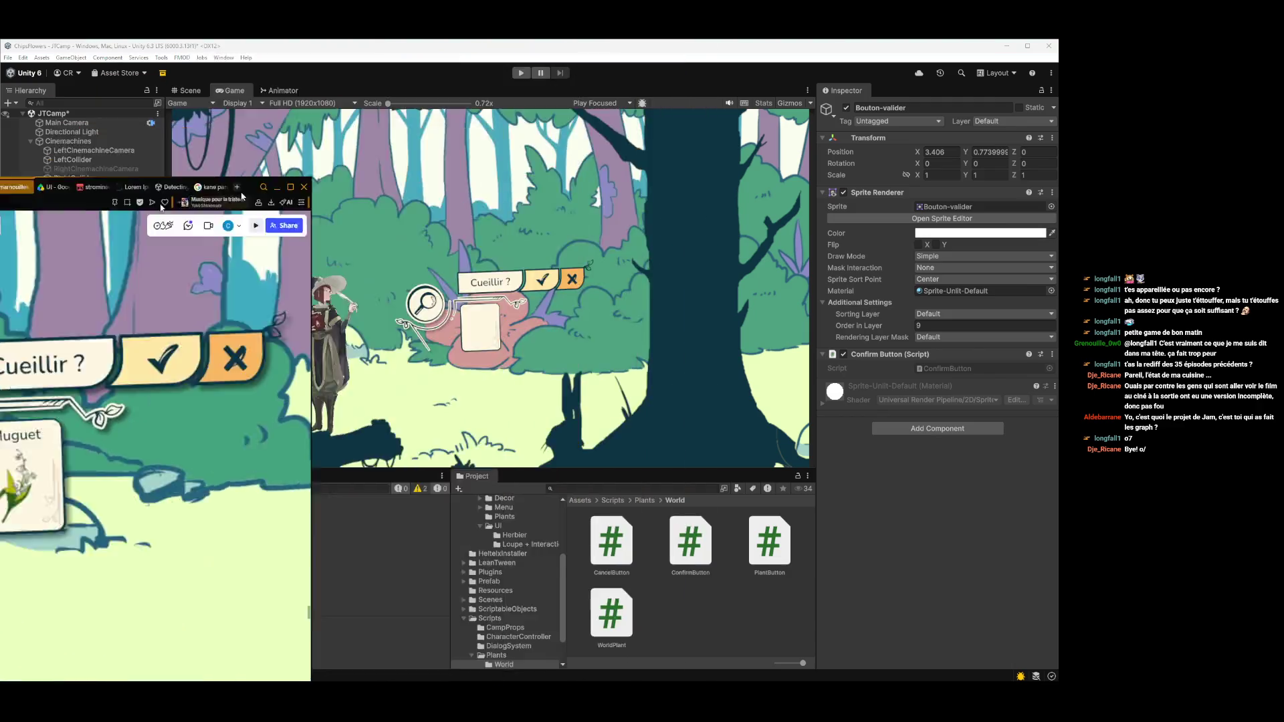
double_click(242, 194)
- Scroll and zoom through the Hi-Fi Mockups frames, including the HUD-1 screen
scroll(559, 371, "down", 5)
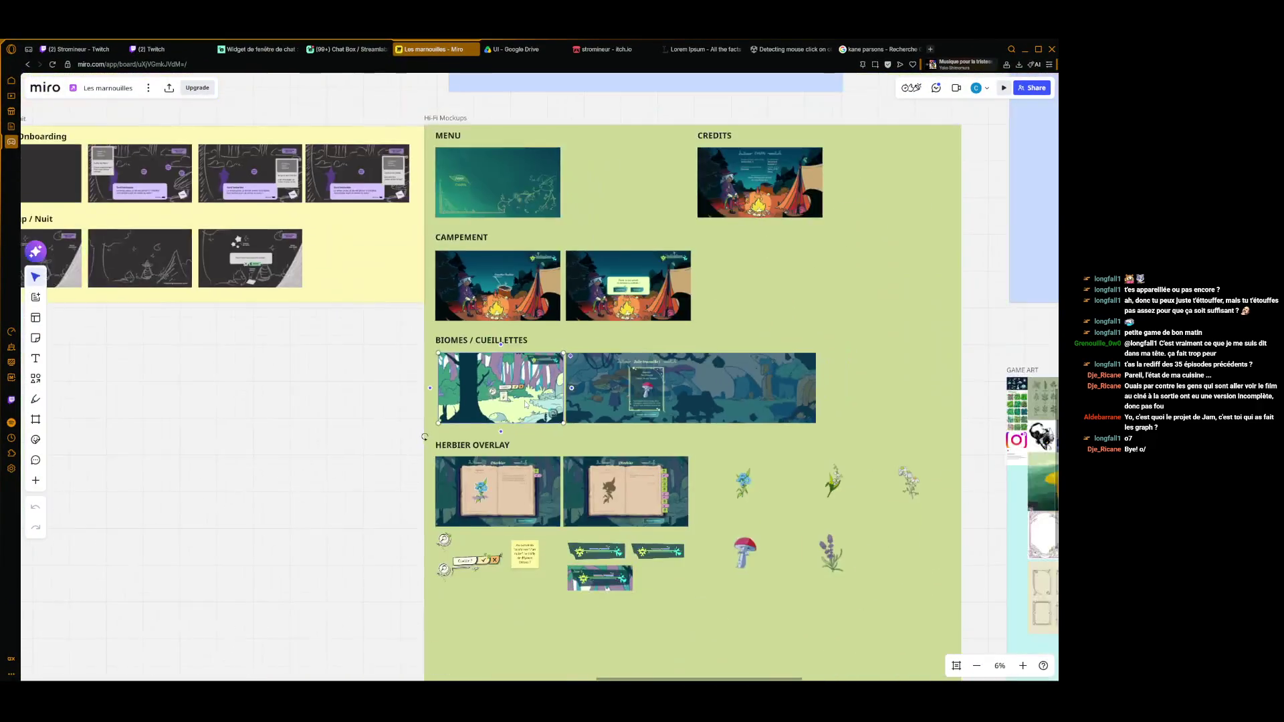
scroll(525, 404, "up", 5)
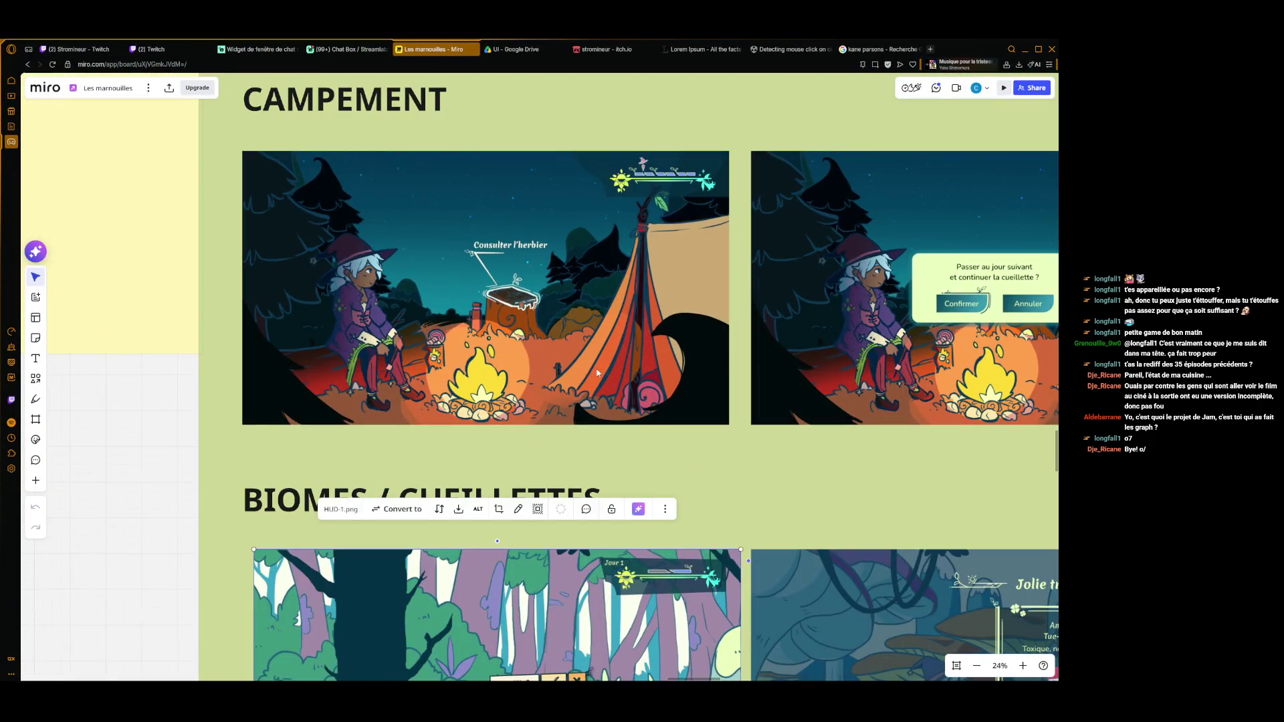
scroll(544, 468, "down", 3)
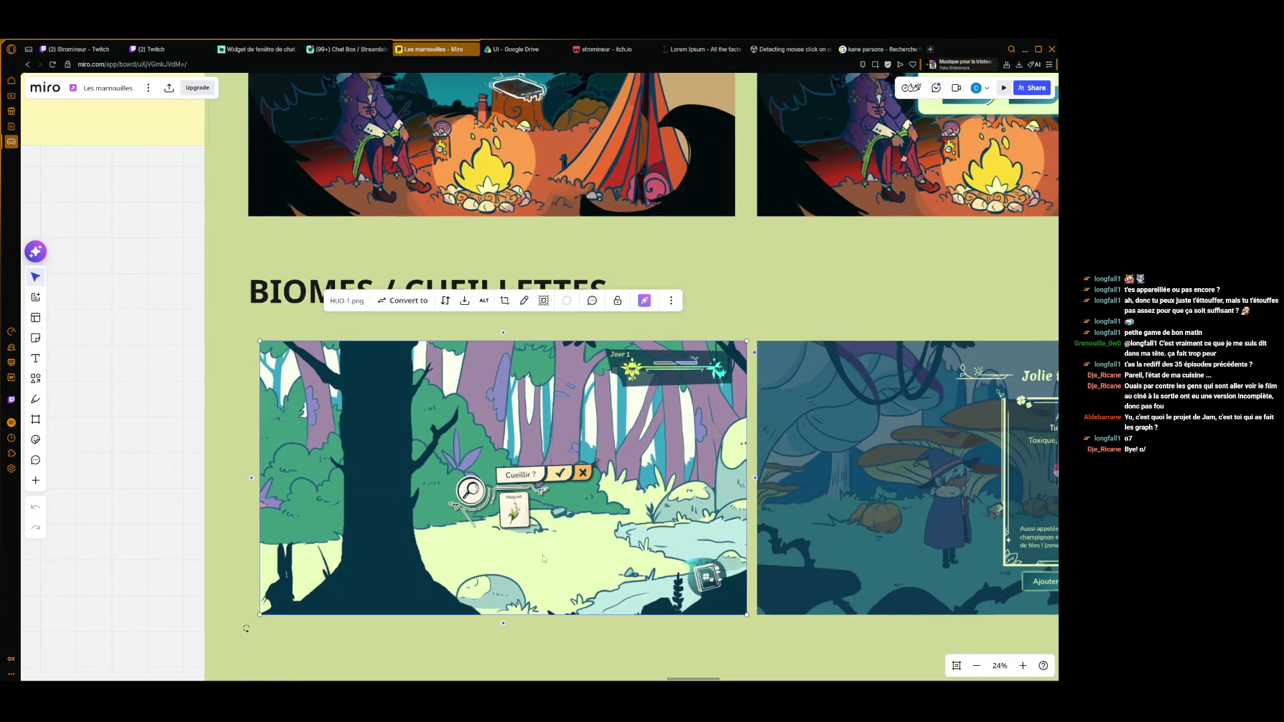
scroll(538, 555, "down", 1)
scroll(538, 555, "right", 2)
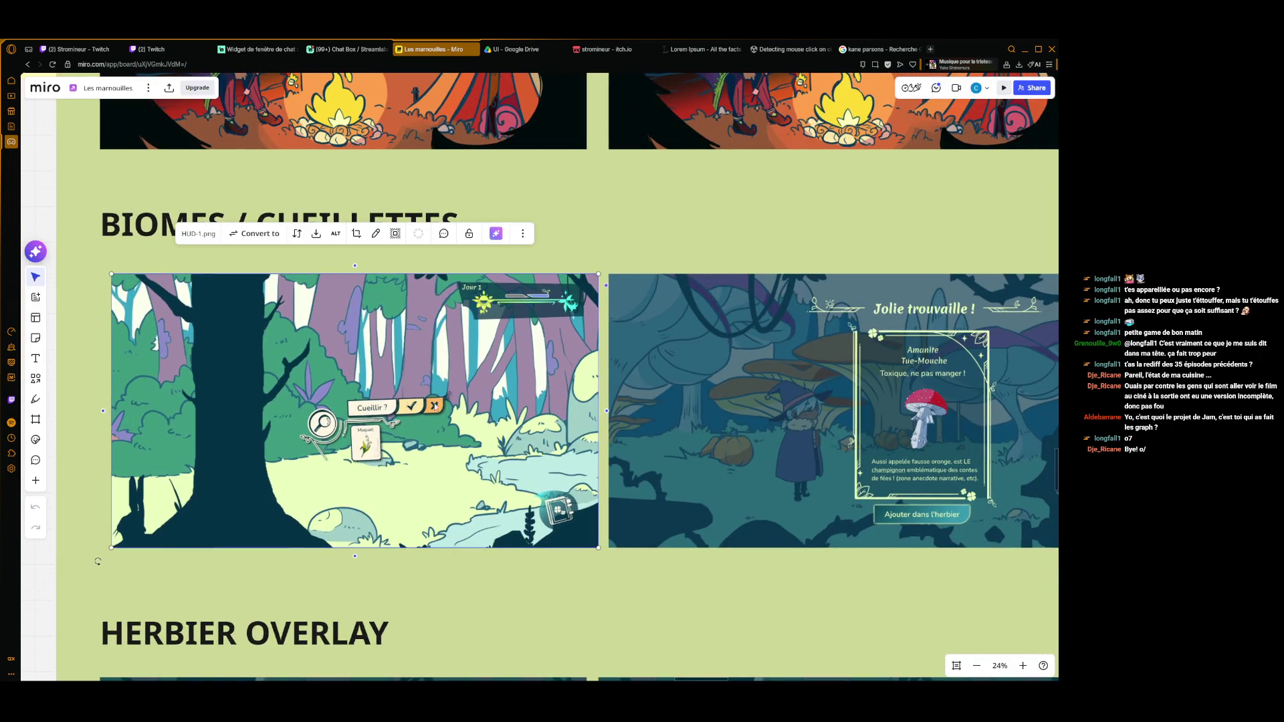
scroll(374, 361, "down", 5)
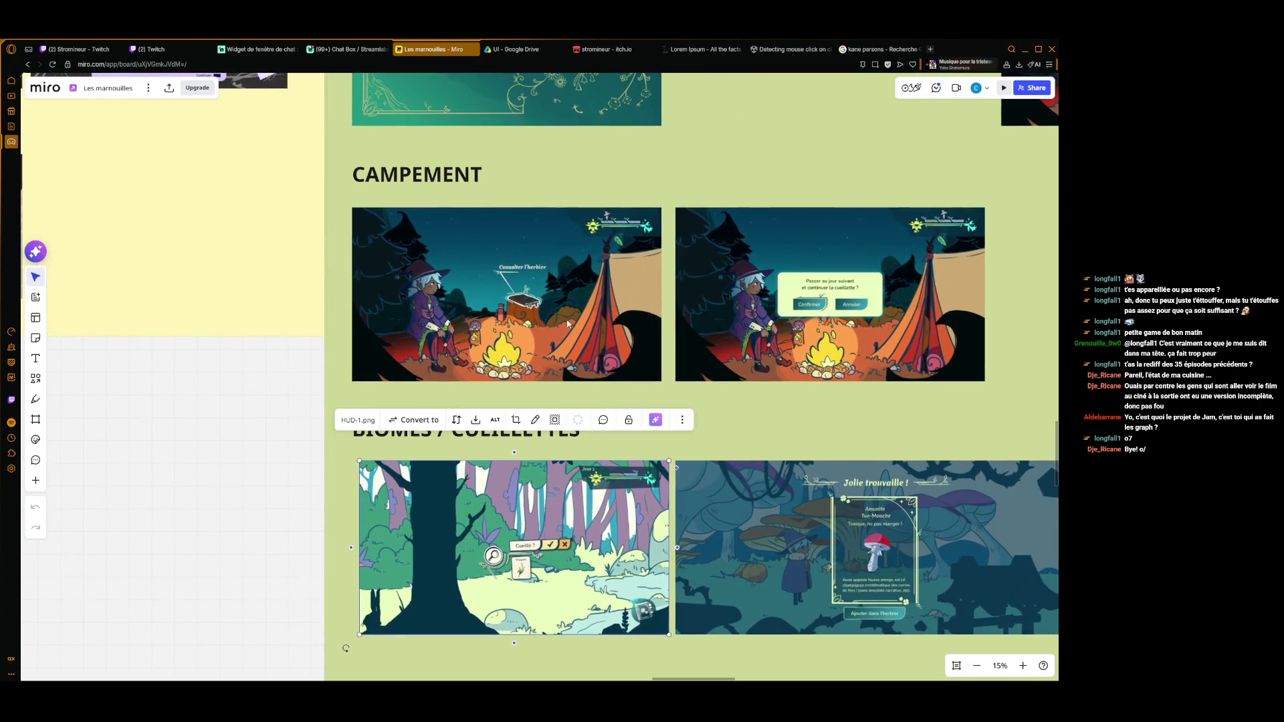
scroll(548, 289, "down", 3)
scroll(527, 496, "up", 4)
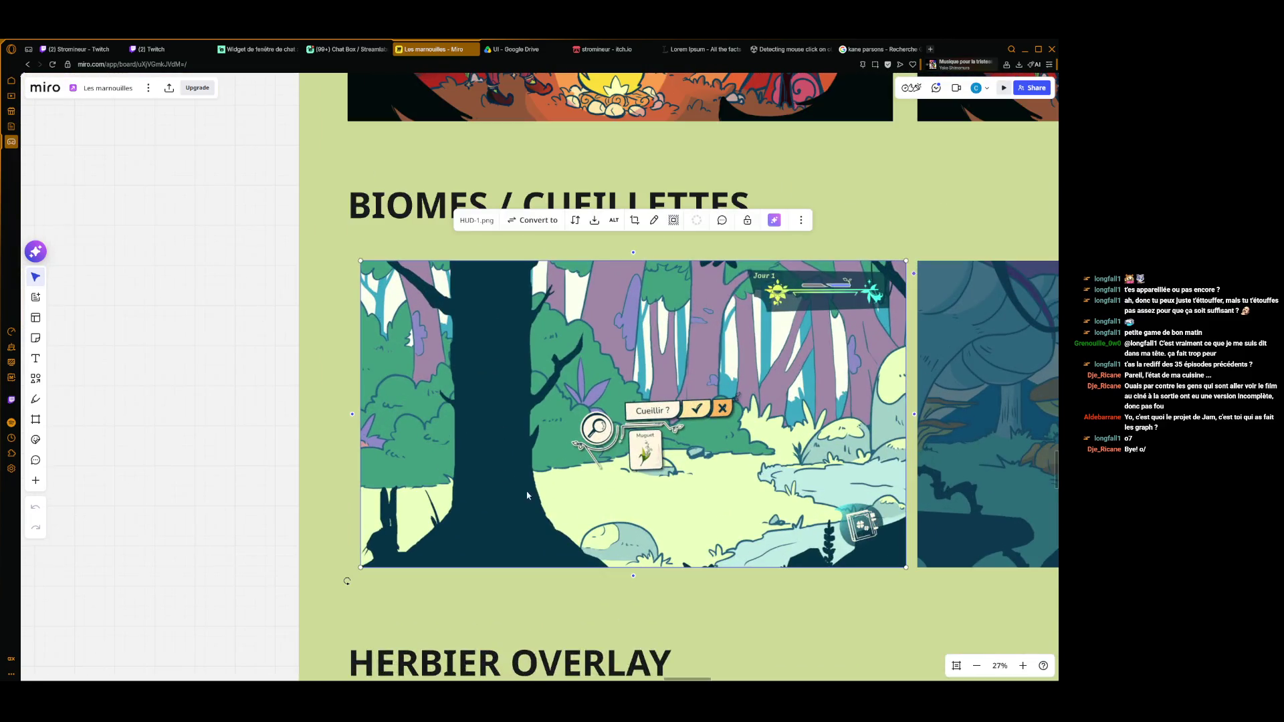
scroll(841, 479, "right", 1)
scroll(769, 448, "right", 6)
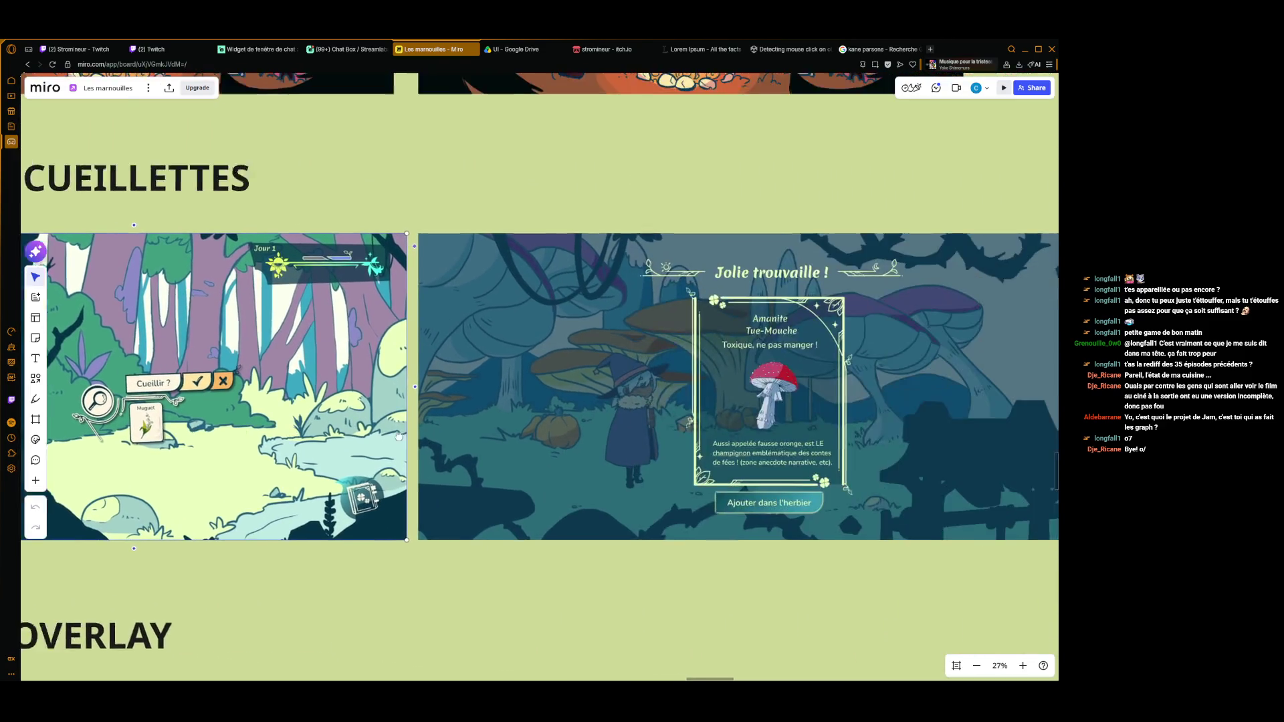
scroll(757, 438, "right", 5)
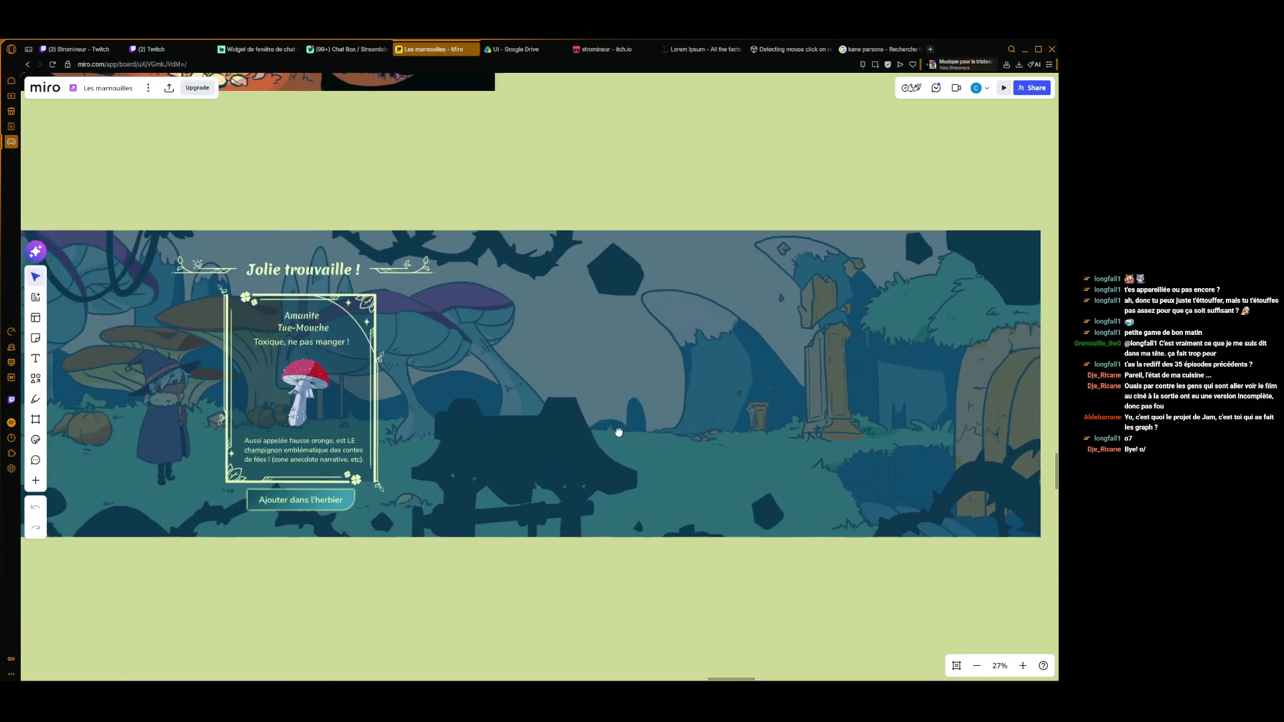
scroll(743, 423, "down", 3)
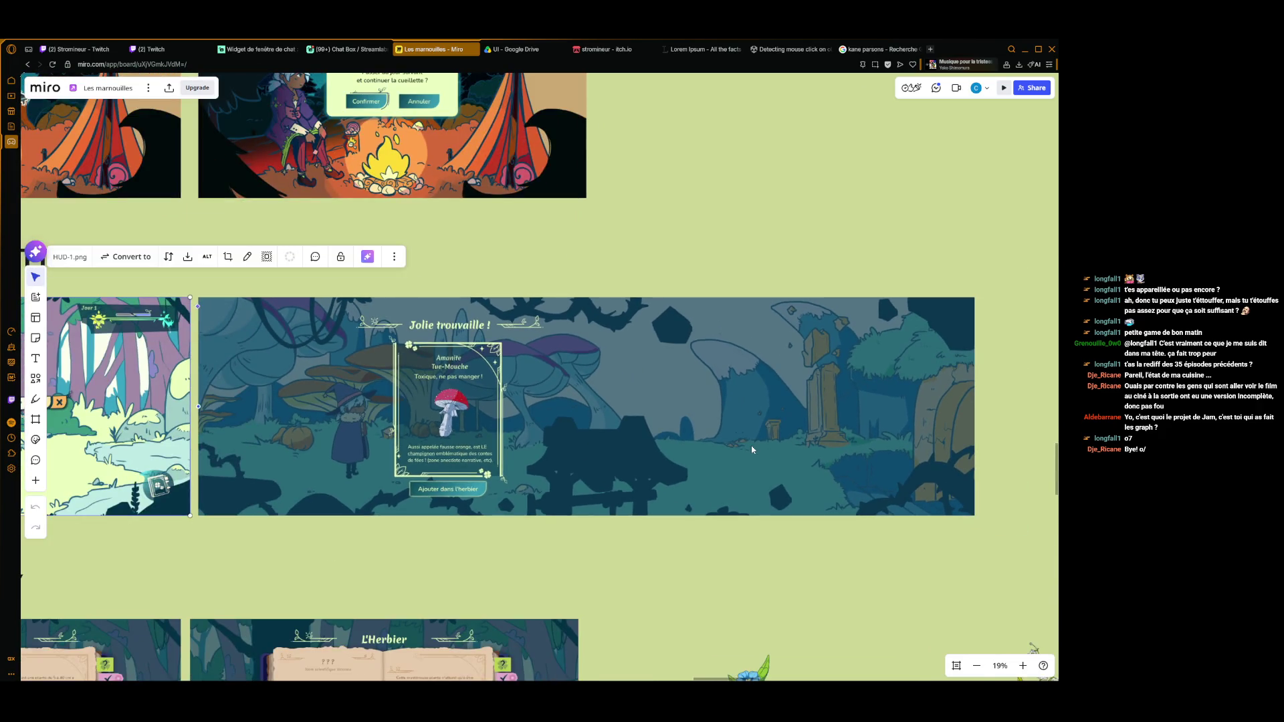
scroll(702, 522, "down", 3)
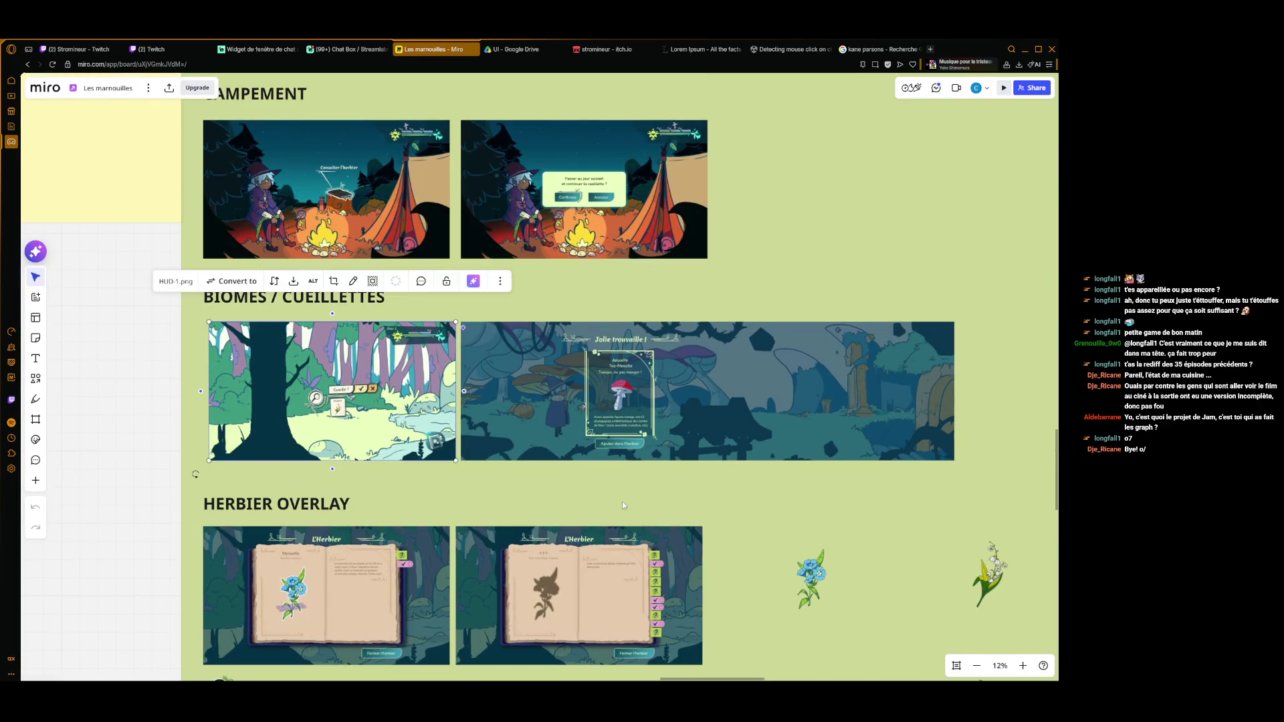
scroll(622, 505, "up", 2)
scroll(621, 505, "left", 2)
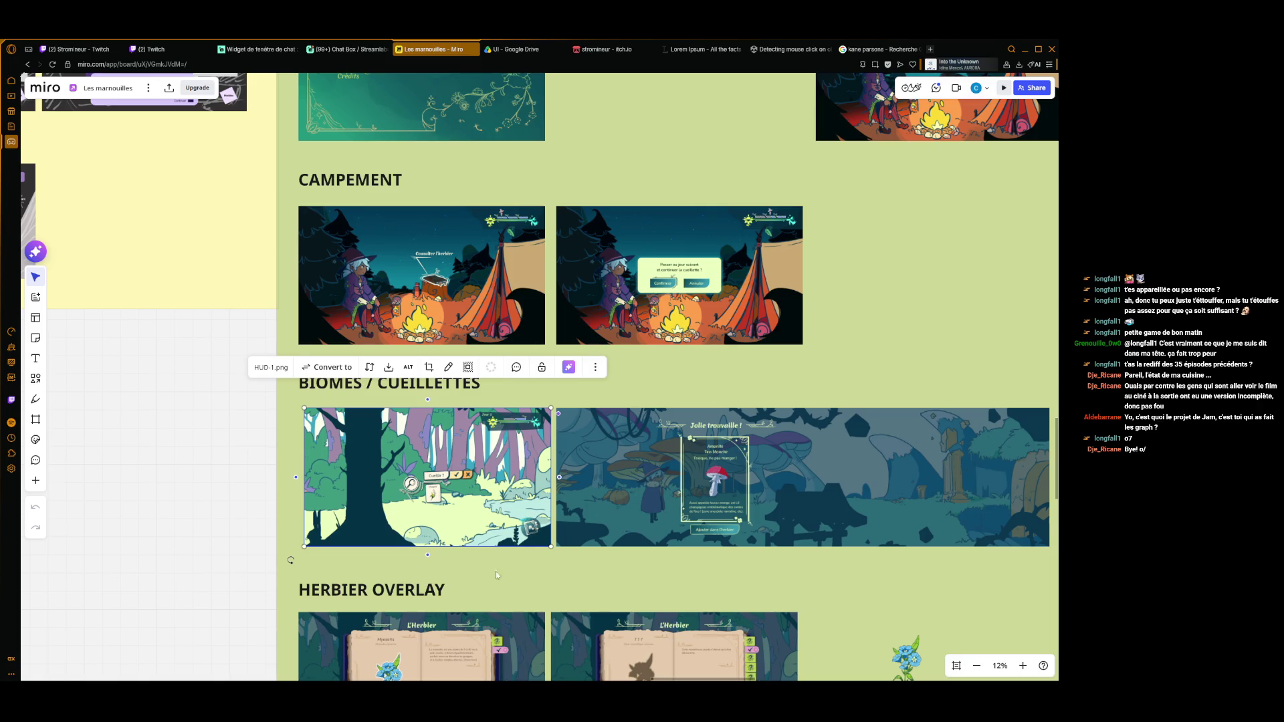
- Deselect the HUD-1 mockup and pan over to the reference sketches and character art
left_click(208, 550)
scroll(868, 587, "down", 3)
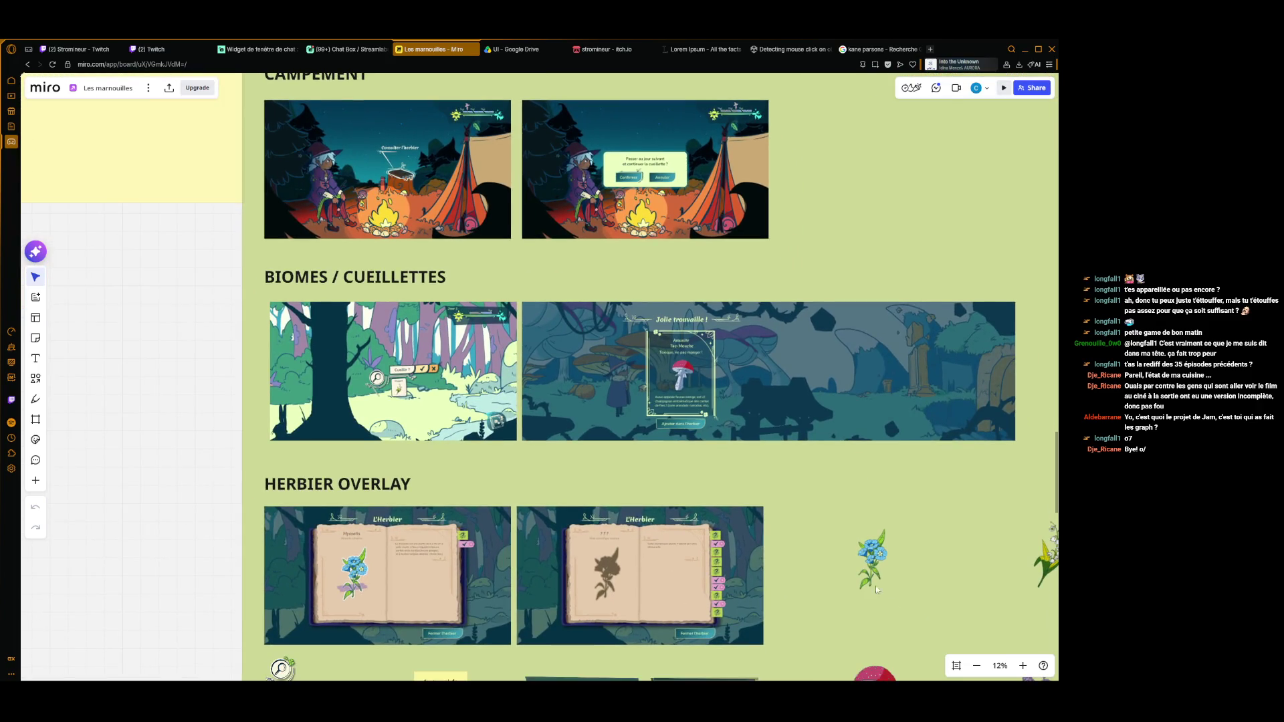
scroll(863, 461, "down", 5)
scroll(865, 485, "right", 3)
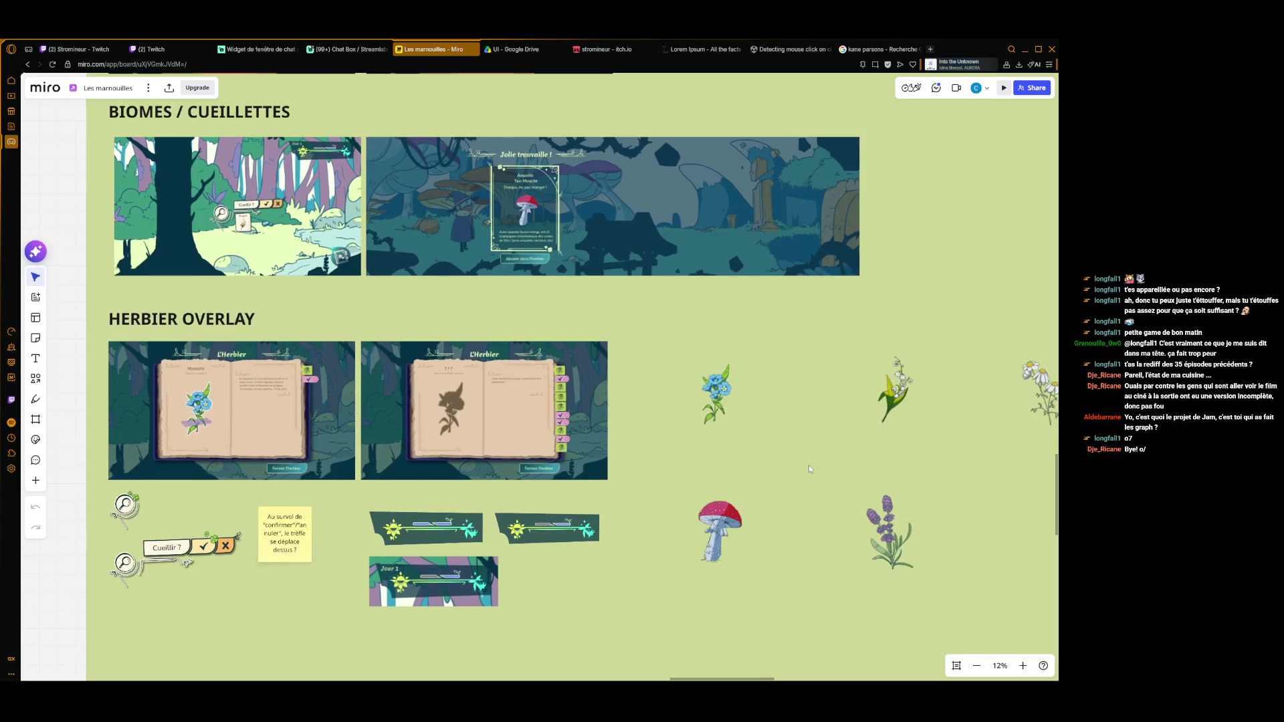
scroll(809, 464, "down", 2)
scroll(769, 462, "right", 3)
scroll(739, 457, "up", 5)
scroll(843, 479, "right", 2)
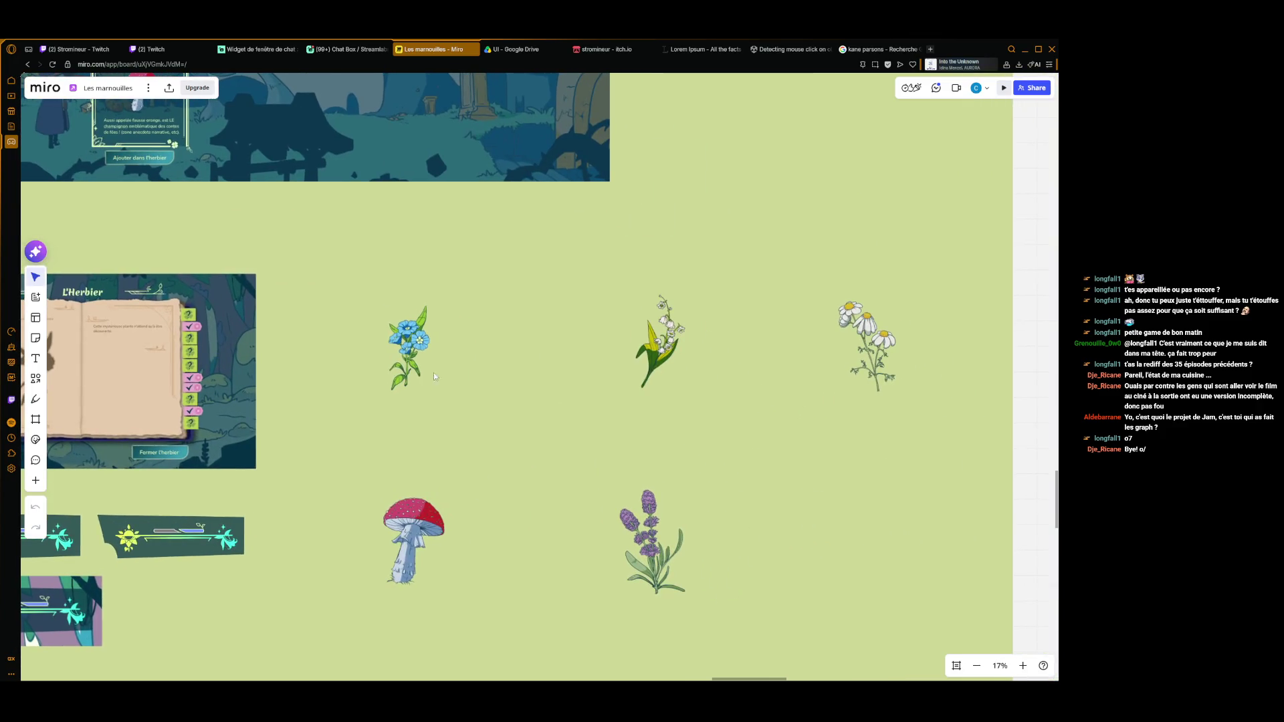
scroll(431, 460, "left", 5)
scroll(544, 405, "up", 5)
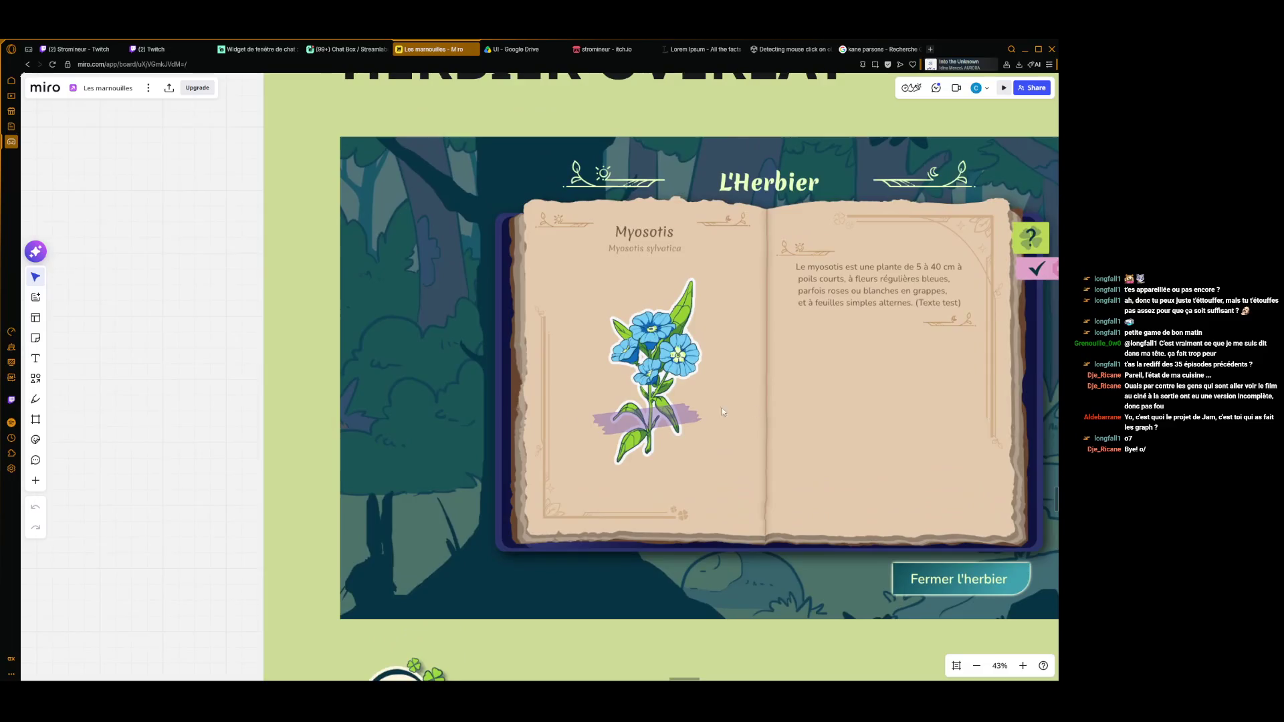
scroll(543, 406, "right", 10)
scroll(471, 410, "left", 3)
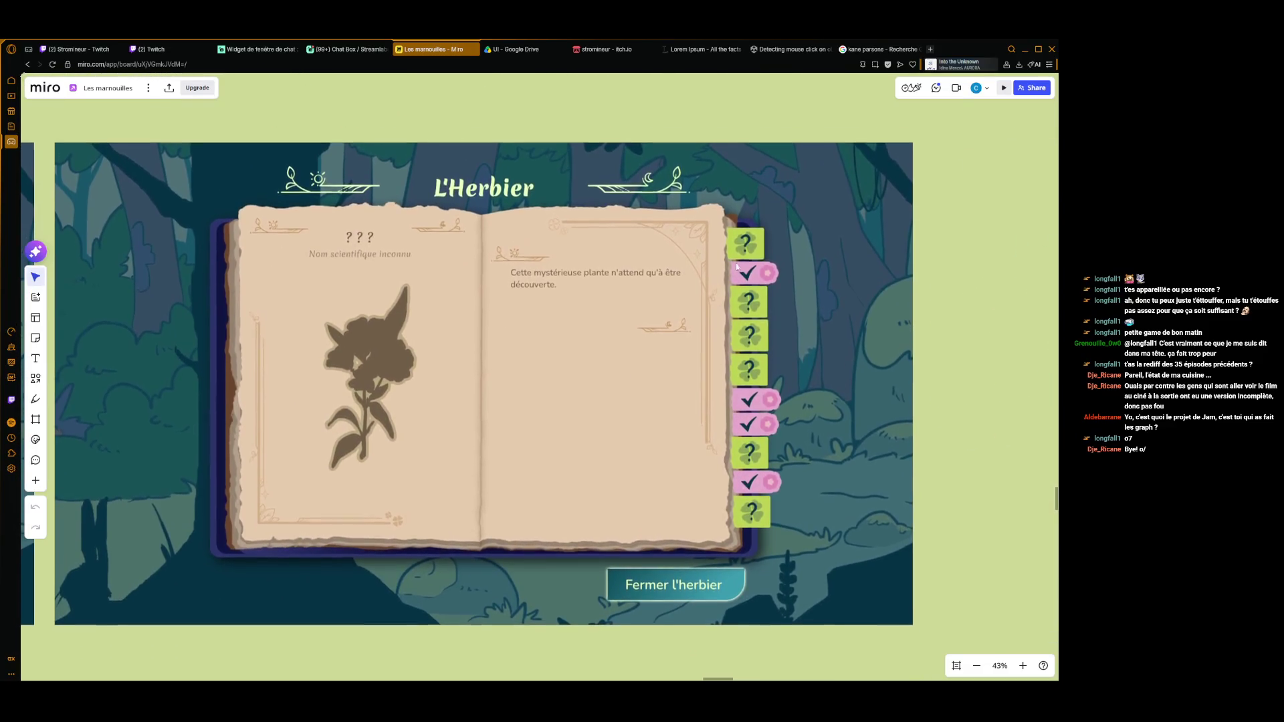
scroll(470, 410, "left", 8)
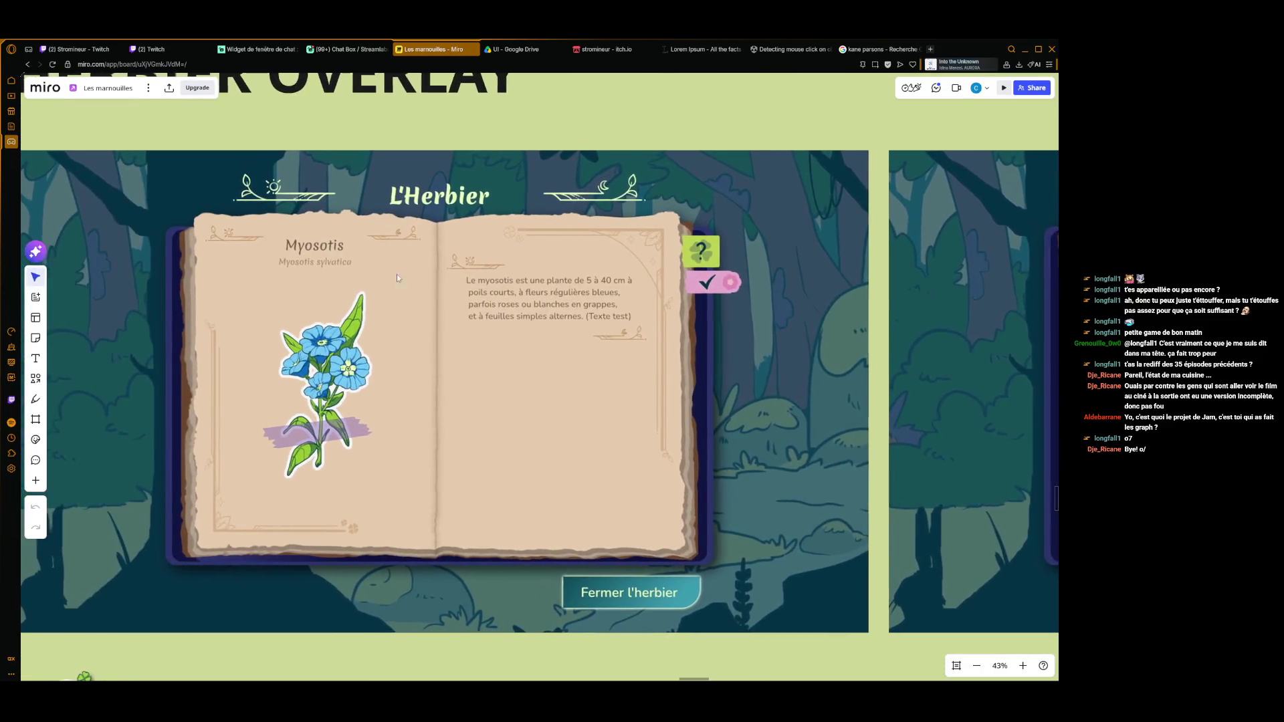
scroll(568, 425, "left", 3)
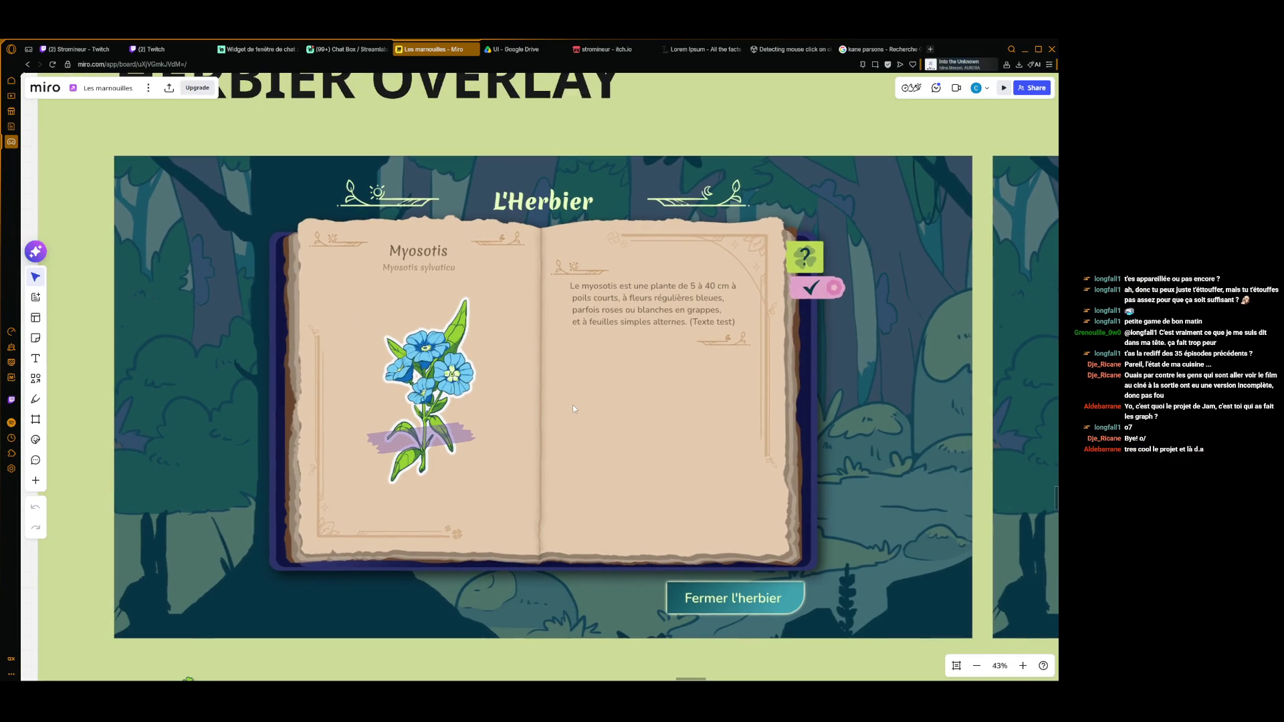
scroll(520, 391, "down", 10)
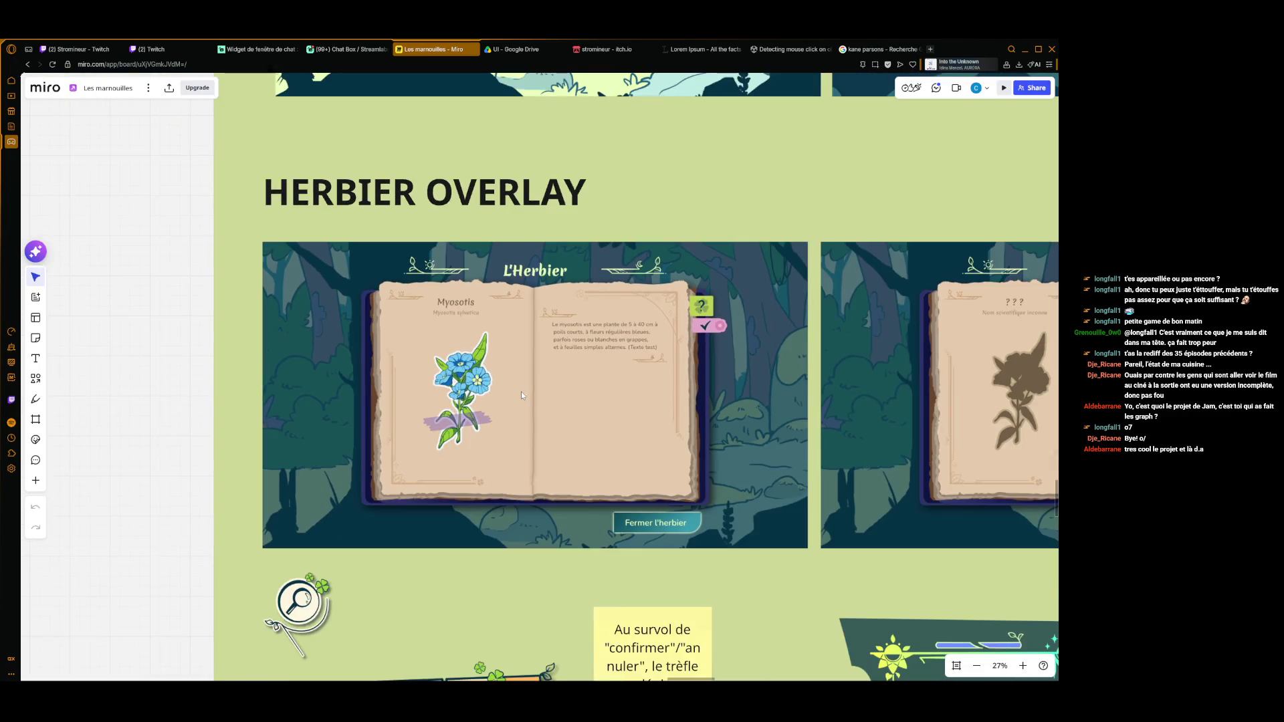
scroll(568, 426, "down", 5)
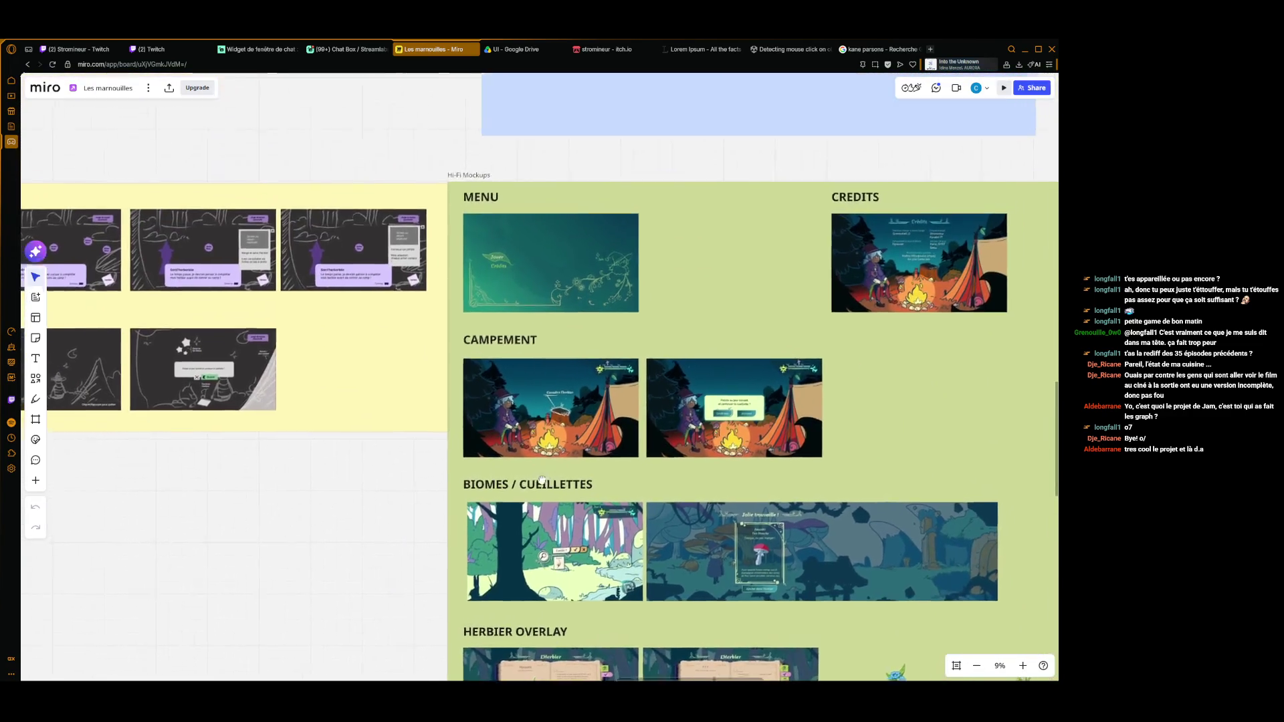
scroll(967, 287, "up", 5)
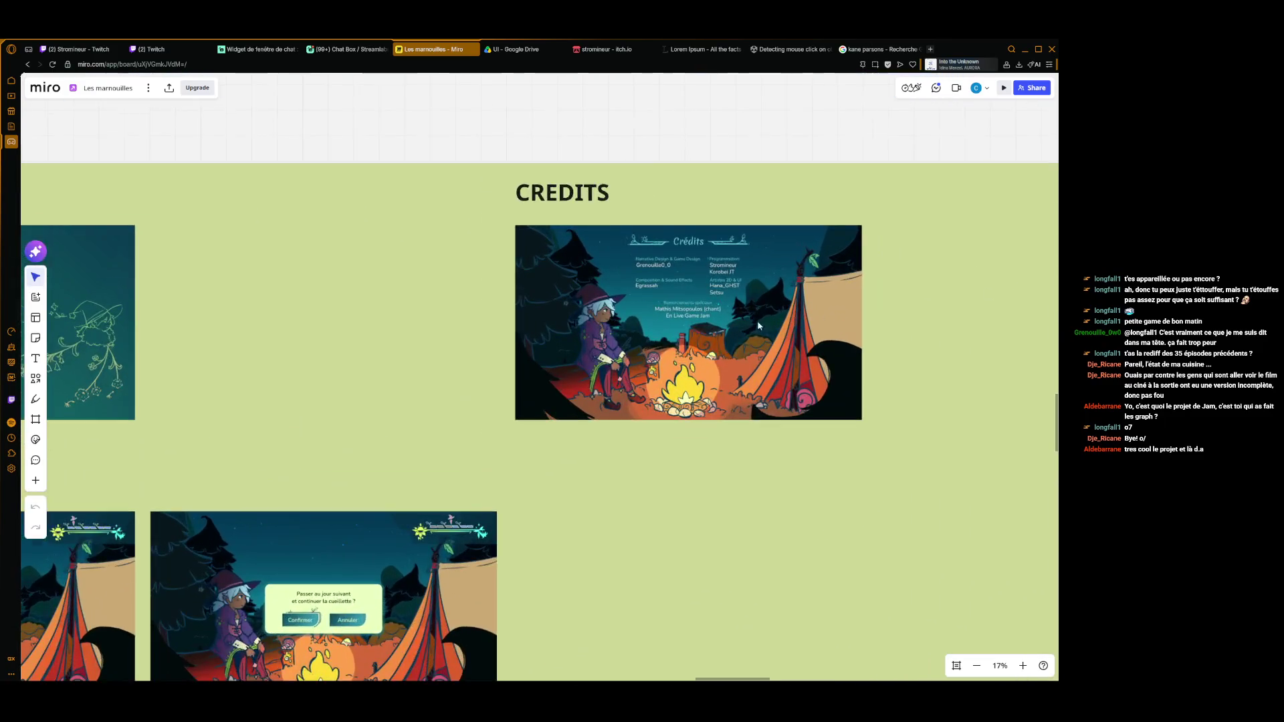
scroll(677, 373, "left", 5)
scroll(611, 381, "up", 2)
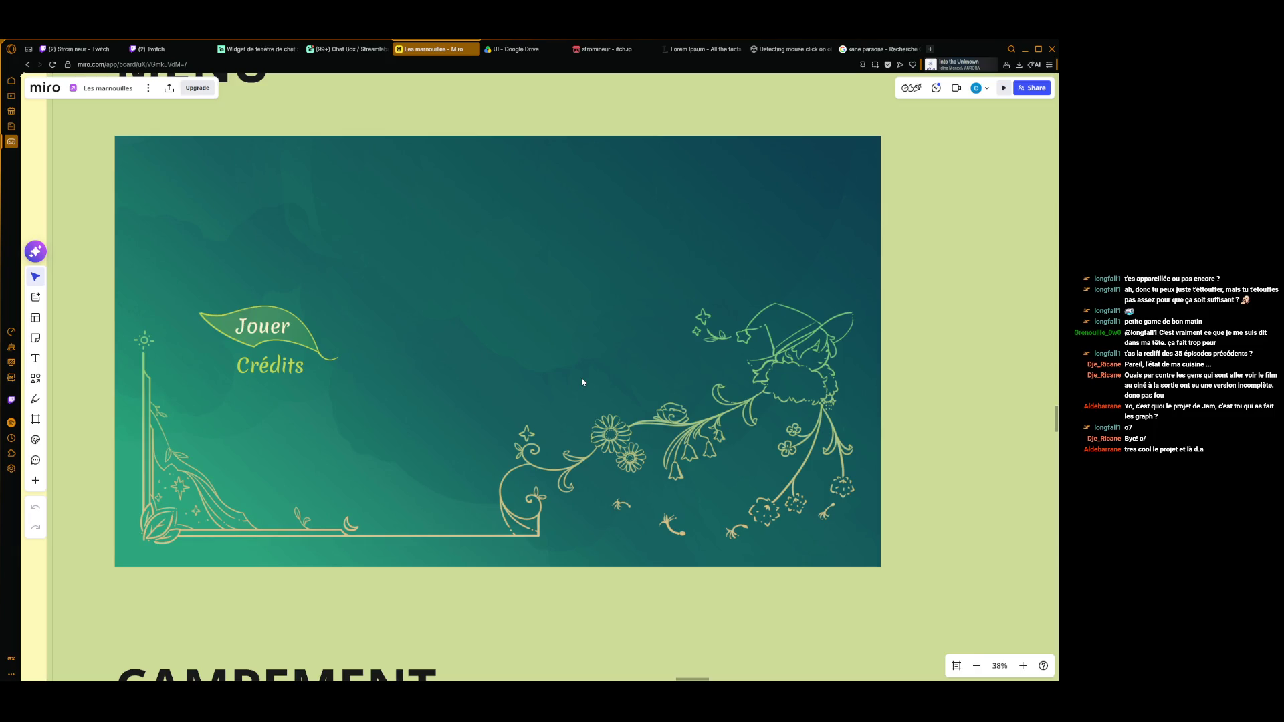
scroll(483, 389, "down", 5)
scroll(612, 431, "down", 5)
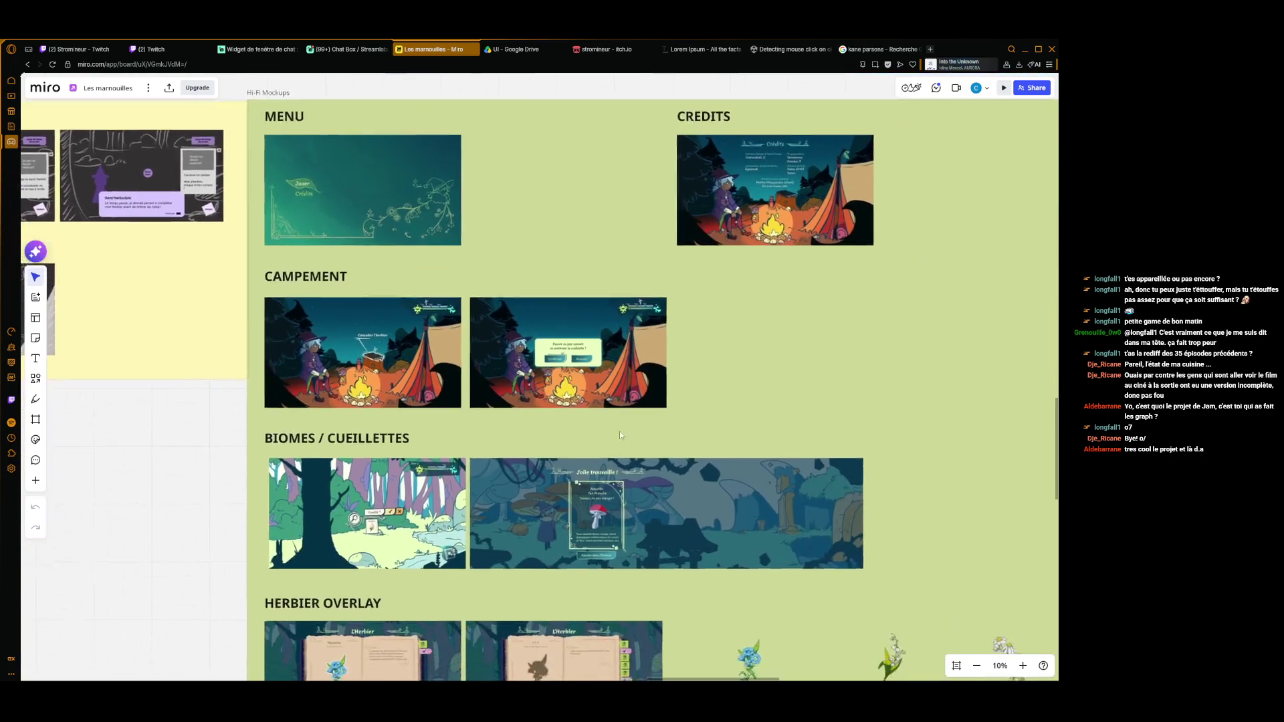
scroll(629, 375, "right", 10)
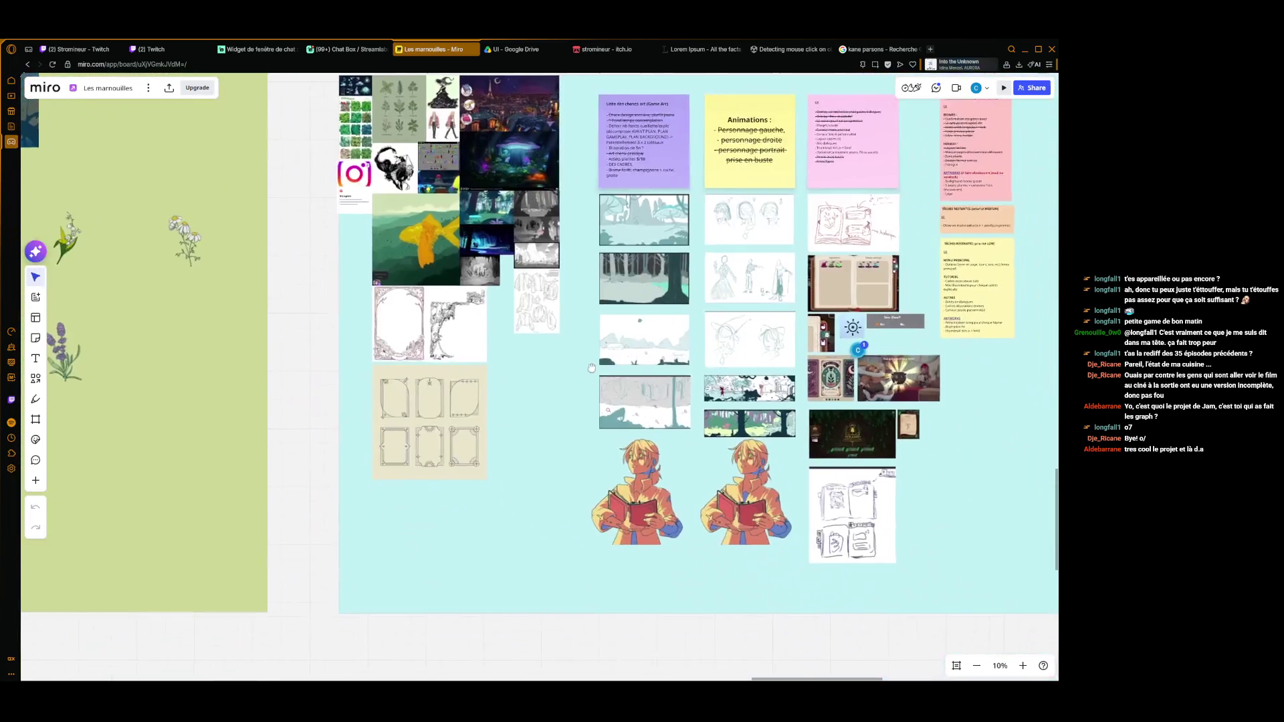
- Zoom into the book-holding character art, then drag back toward the Herbier Overlay mockups
scroll(718, 588, "up", 3)
scroll(718, 589, "up", 5)
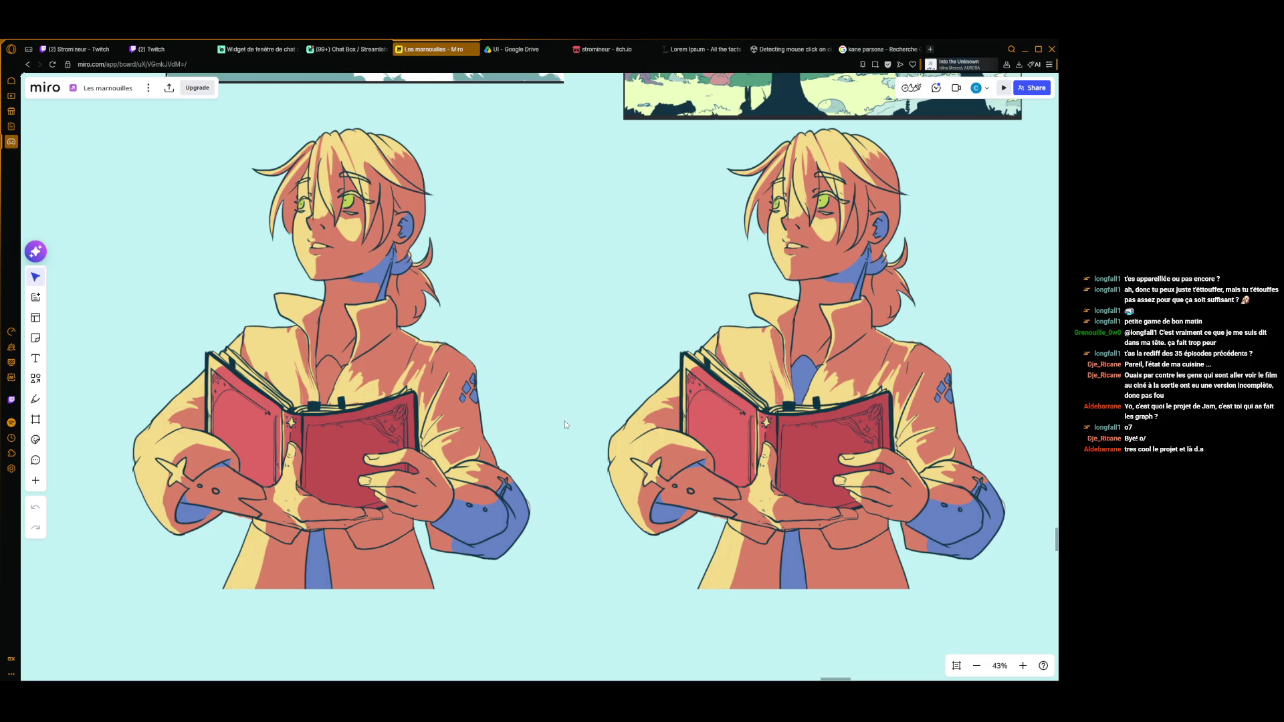
scroll(564, 423, "down", 2)
scroll(564, 420, "down", 5)
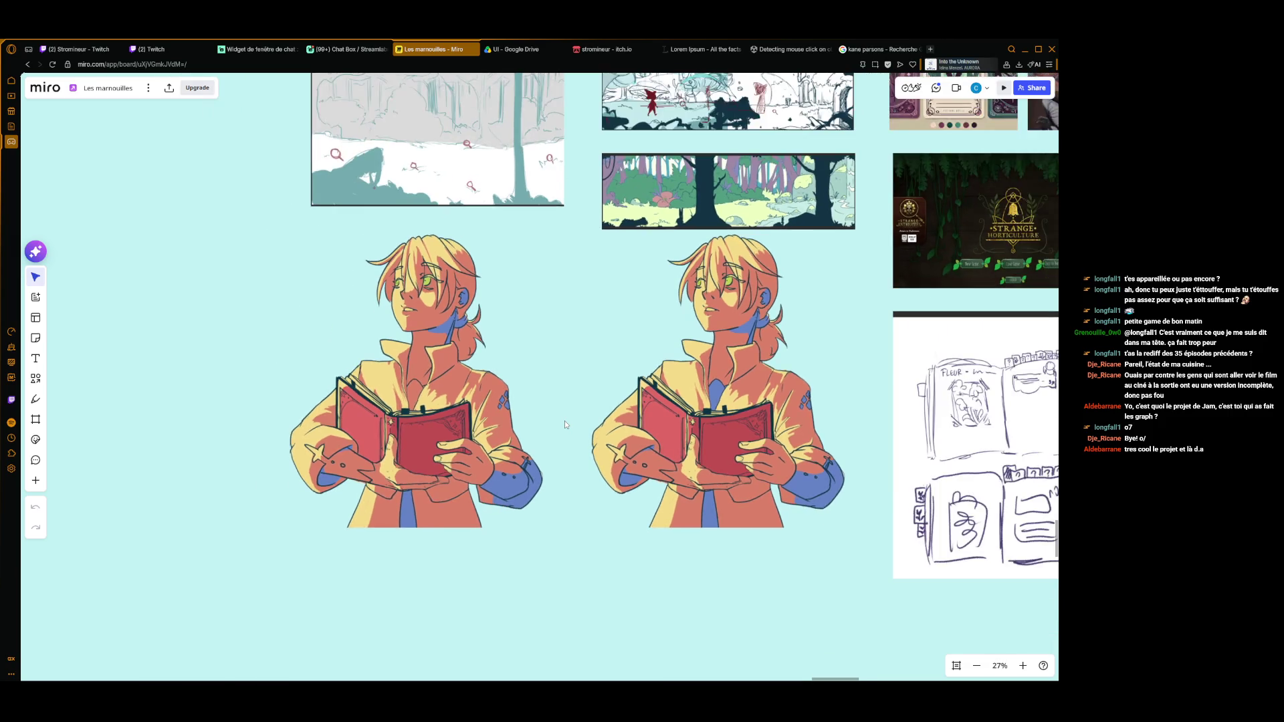
scroll(564, 420, "up", 3)
scroll(565, 421, "down", 5)
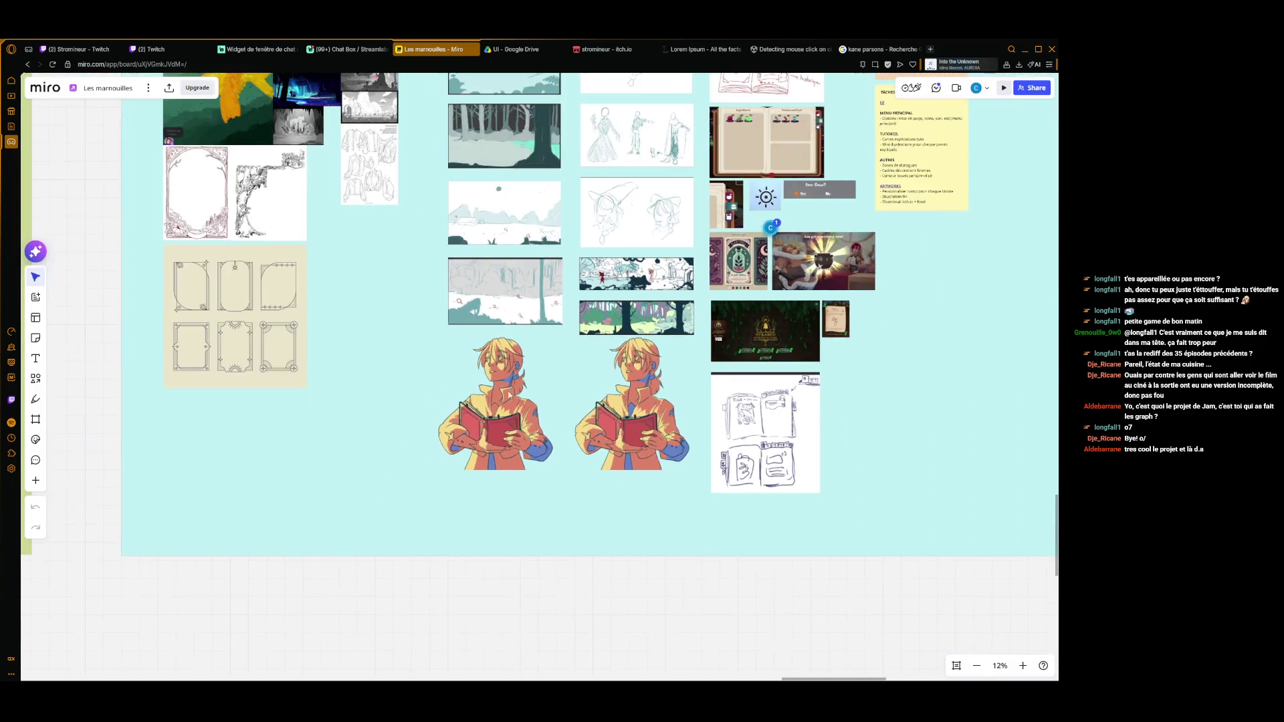
mouse_move(566, 421)
left_mouse_down()
mouse_move(654, 507)
mouse_move(891, 612)
left_mouse_up()
scroll(654, 507, "up", 3)
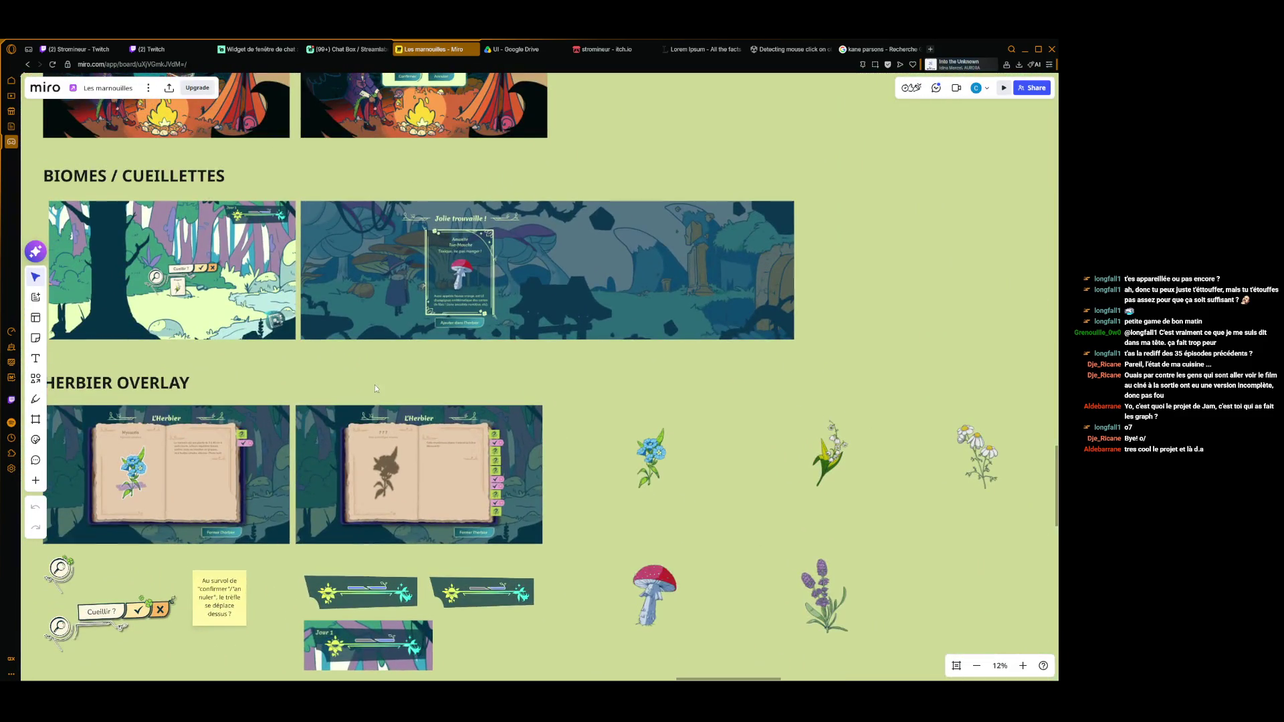
- Pan the canvas and zoom to 16% so Menu, Credits and Campement mockups fill the view
mouse_move(602, 468)
left_mouse_down()
mouse_move(857, 563)
mouse_move(873, 643)
left_mouse_up()
left_click_drag(737, 357, 698, 450)
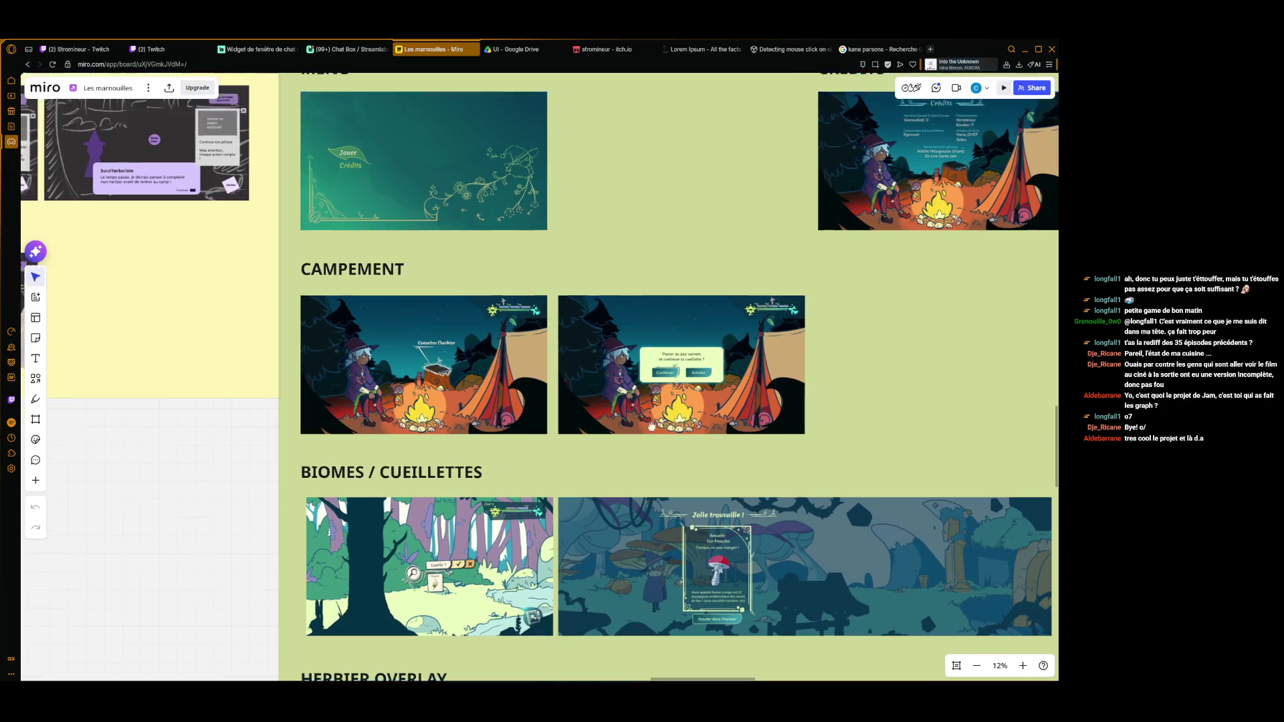
mouse_move(539, 269)
left_mouse_down()
mouse_move(789, 424)
mouse_move(673, 471)
mouse_move(585, 419)
mouse_move(545, 421)
left_mouse_up()
scroll(673, 470, "down", 3)
scroll(666, 475, "up", 5)
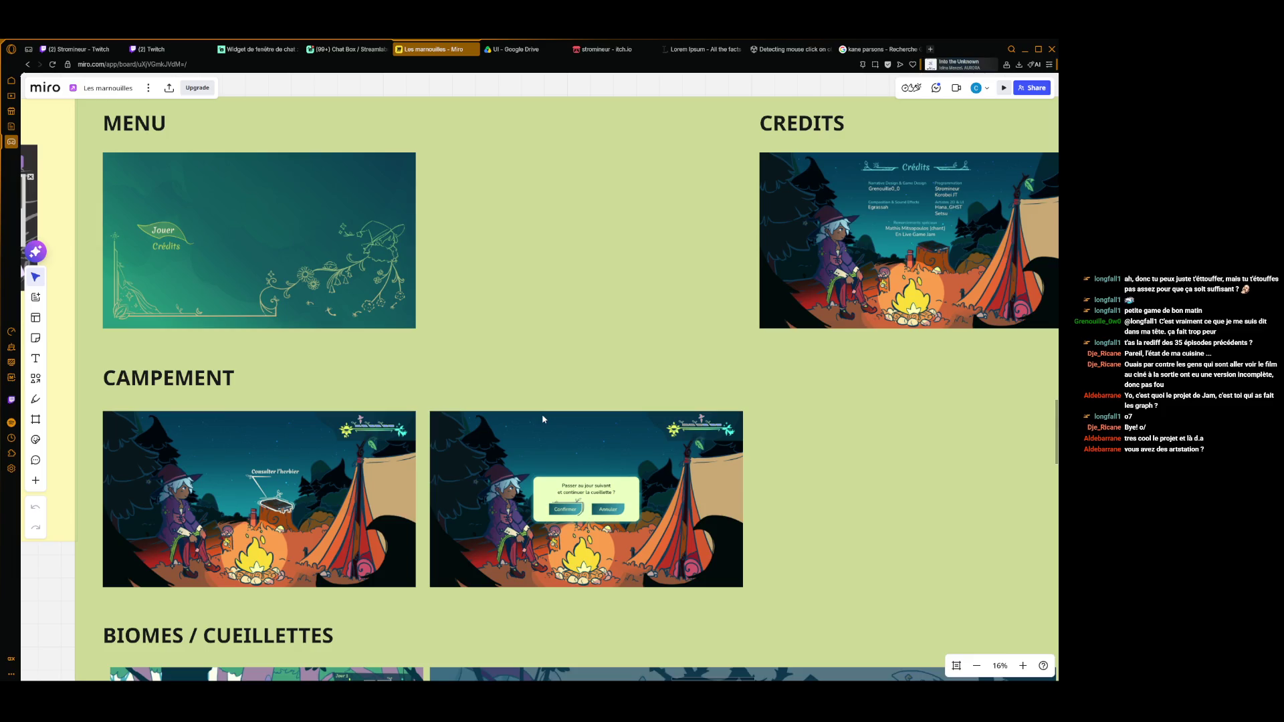